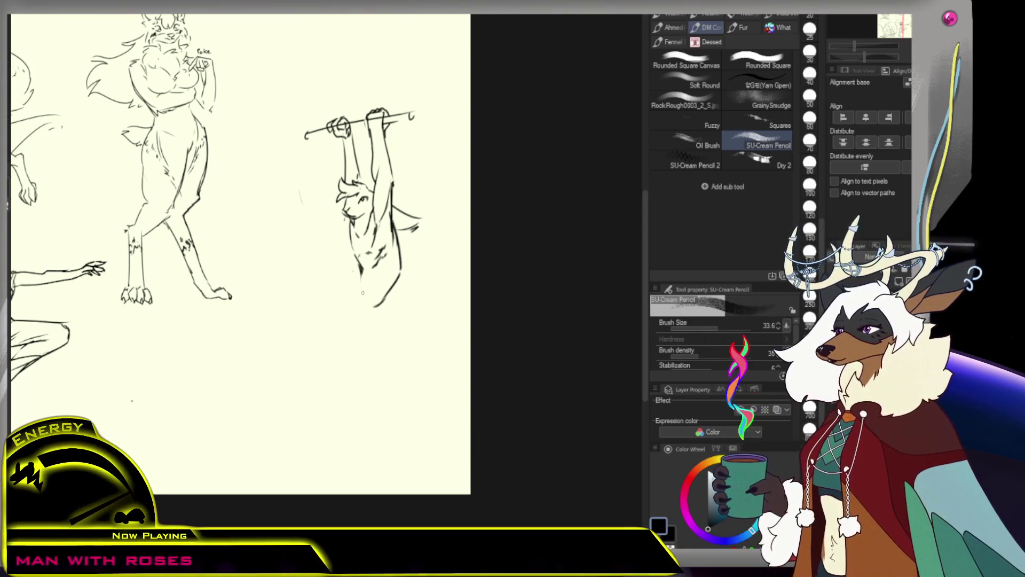
# Sketch the hanging figure's lower-body curve and a shorter bent lower leg with the pencil.
pyautogui.press('e')
pyautogui.press('p')
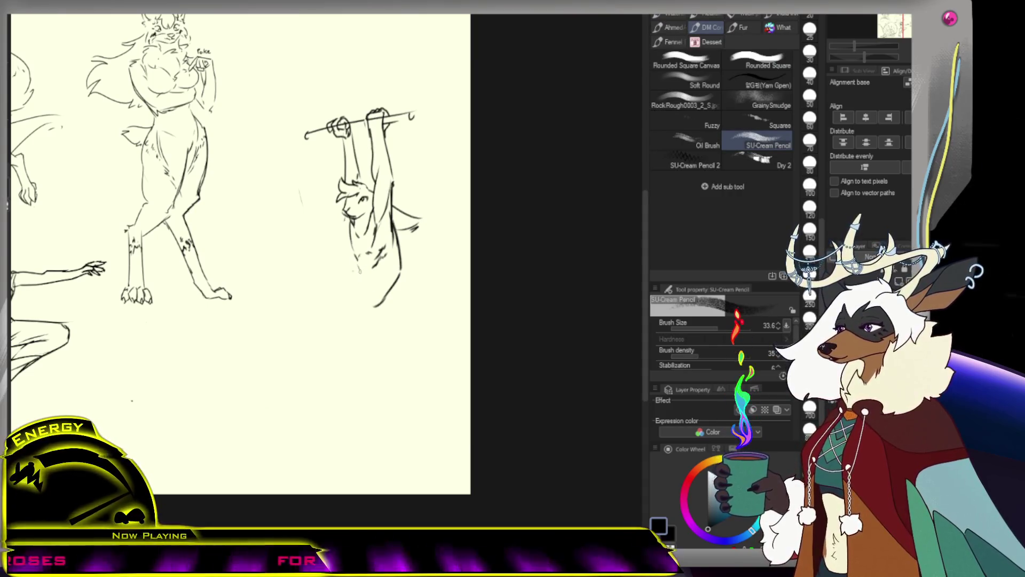
pyautogui.moveTo(335, 262); pyautogui.dragTo(347, 320)
pyautogui.moveTo(337, 252); pyautogui.dragTo(344, 338)
pyautogui.hotkey('ctrl', 'z')
pyautogui.moveTo(357, 277)
pyautogui.mouseDown()
pyautogui.moveTo(350, 336)
pyautogui.moveTo(336, 320)
pyautogui.mouseUp()
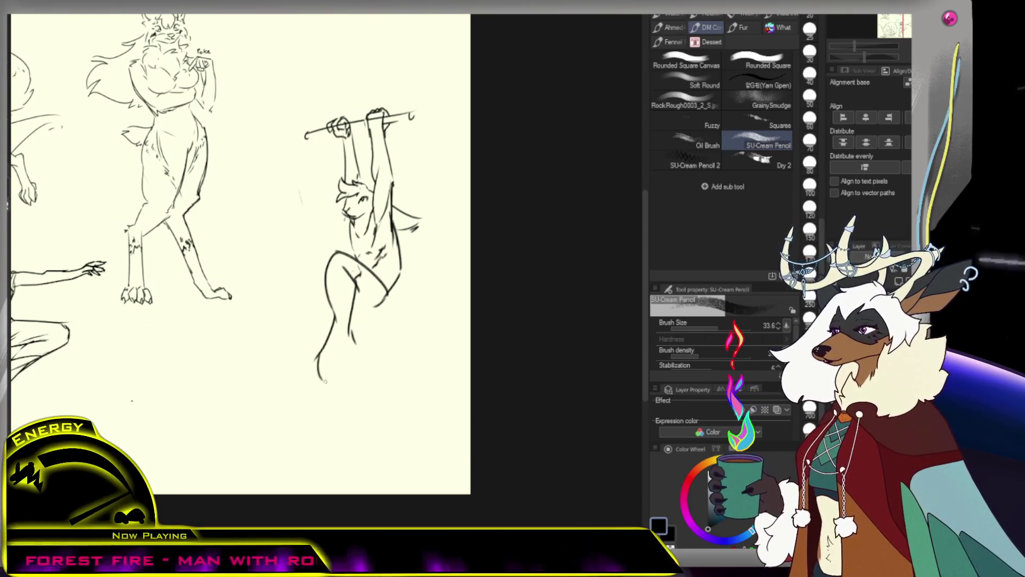
pyautogui.hotkey('ctrl', 'z')
pyautogui.moveTo(335, 320)
pyautogui.mouseDown()
pyautogui.moveTo(304, 377)
pyautogui.moveTo(315, 381)
pyautogui.moveTo(322, 354)
pyautogui.mouseUp()
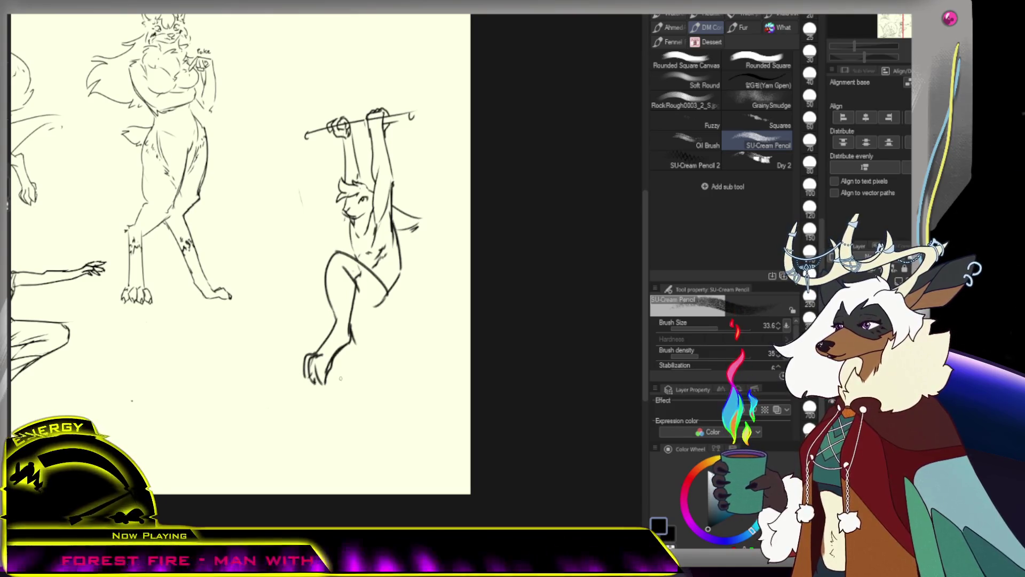
# Thicken the hanging figure's toes and add a short stroke to the clawed foot.
pyautogui.moveTo(318, 369); pyautogui.dragTo(324, 384)
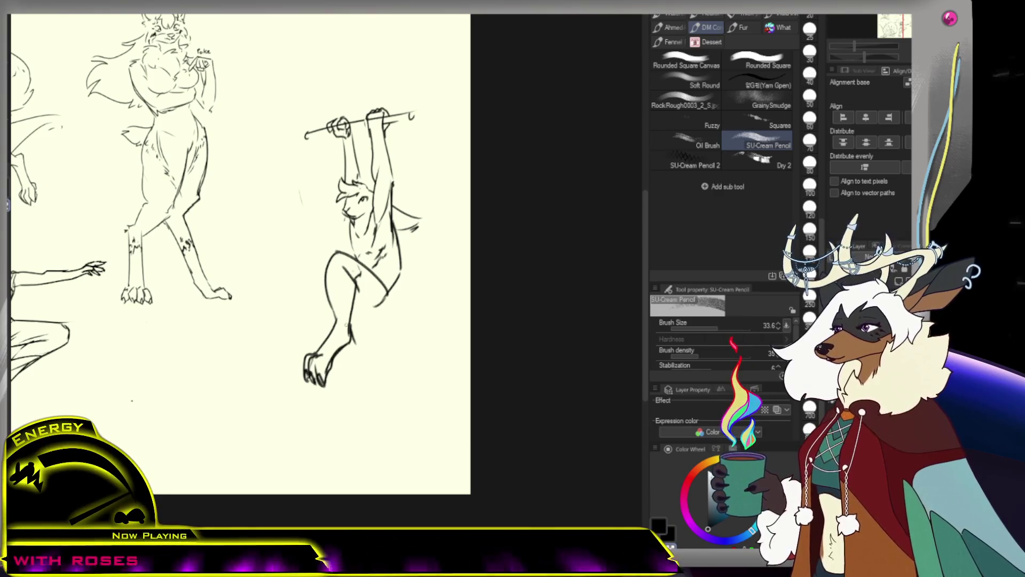
pyautogui.press('e')
pyautogui.press('p')
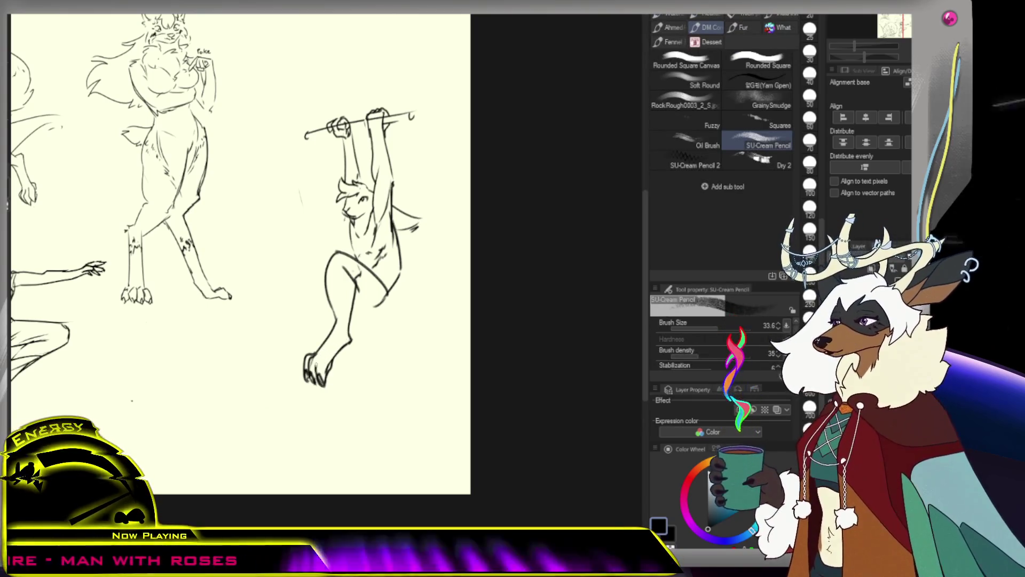
pyautogui.moveTo(321, 355); pyautogui.dragTo(327, 353)
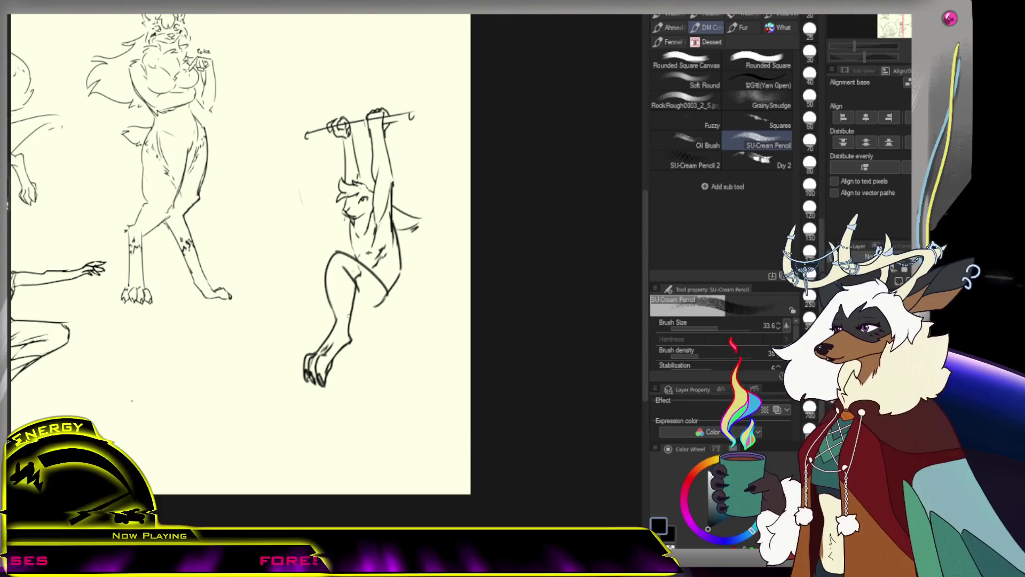
# Draw the underside of the bent thigh curving up toward the hip.
pyautogui.scroll(-3, 347, 319)
pyautogui.scroll(4, 346, 307)
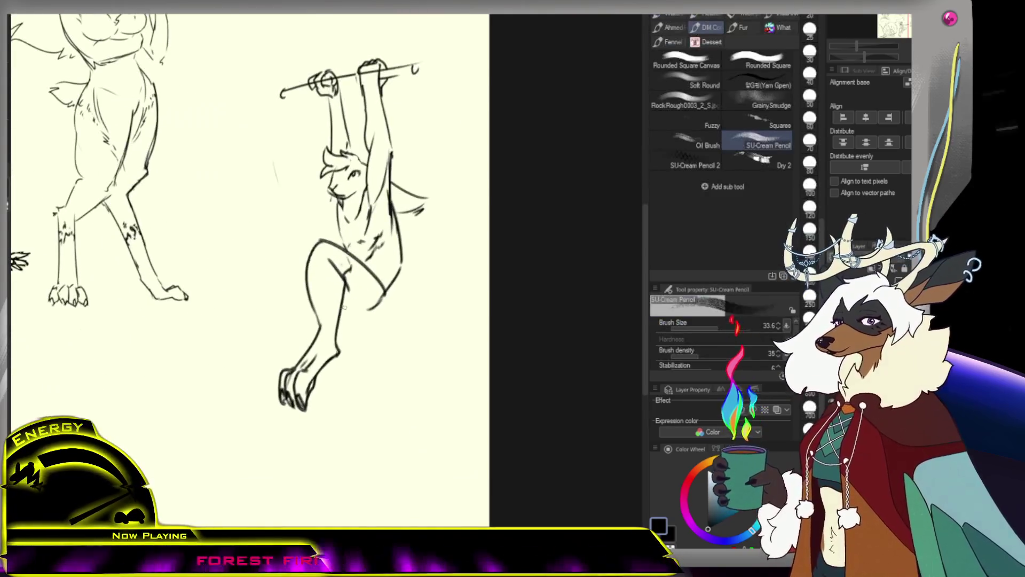
pyautogui.moveTo(342, 316); pyautogui.dragTo(377, 316)
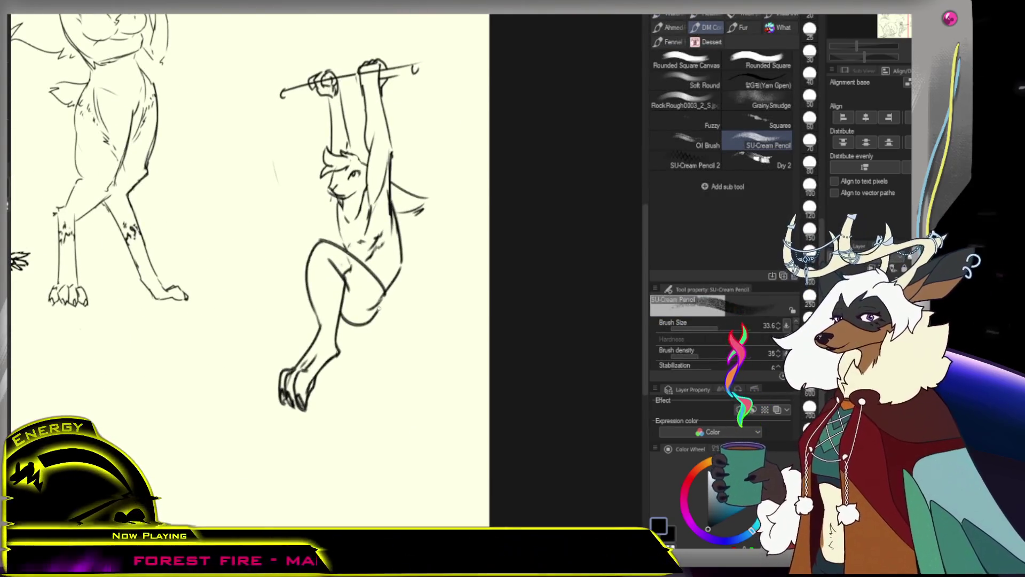
pyautogui.moveTo(344, 315)
pyautogui.mouseDown()
pyautogui.moveTo(383, 319)
pyautogui.moveTo(388, 294)
pyautogui.mouseUp()
pyautogui.press('e')
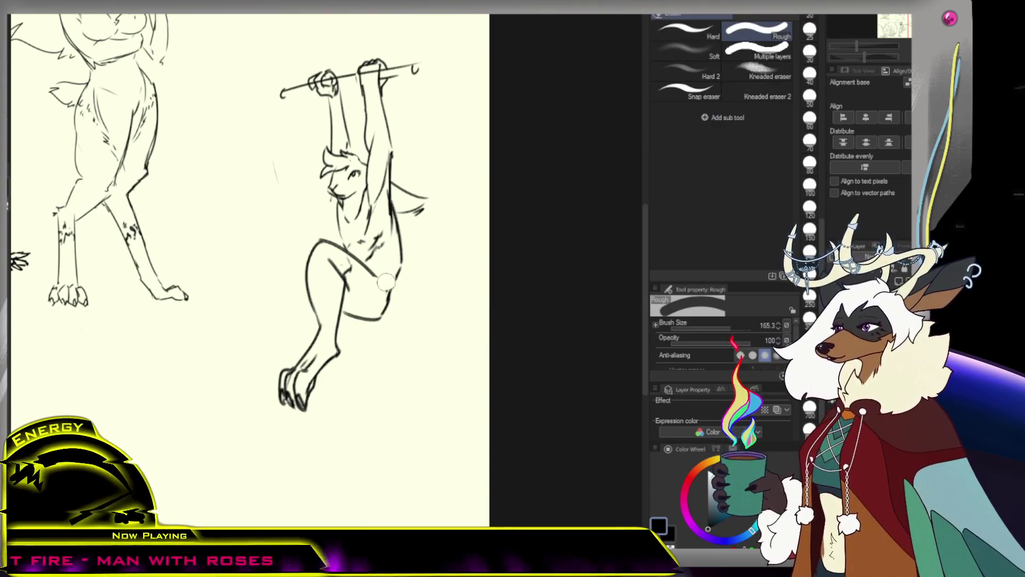
pyautogui.press('p')
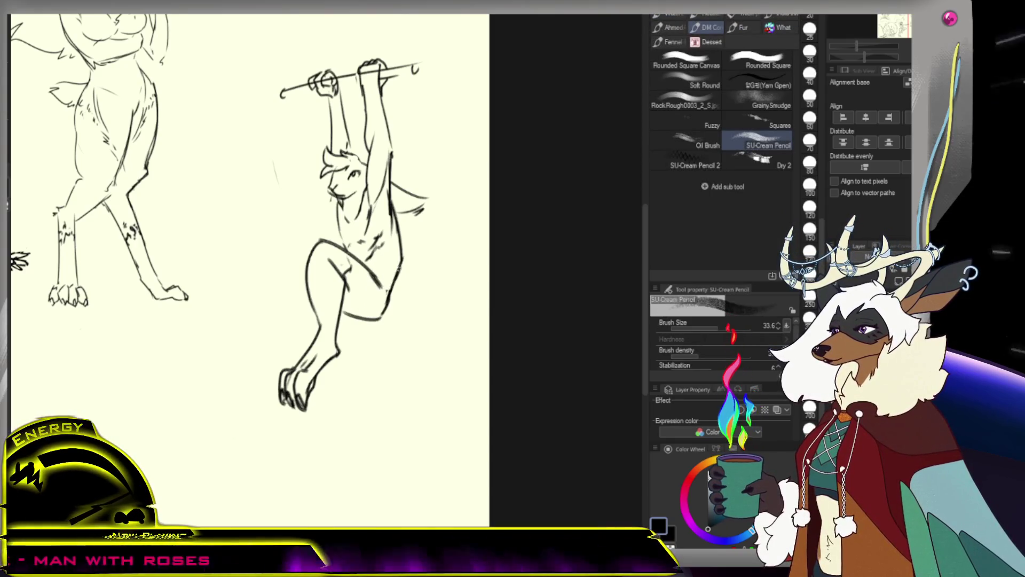
# Strengthen the thigh line, edge the foot, and define the figure's back and hip.
pyautogui.moveTo(402, 260); pyautogui.dragTo(217, 361)
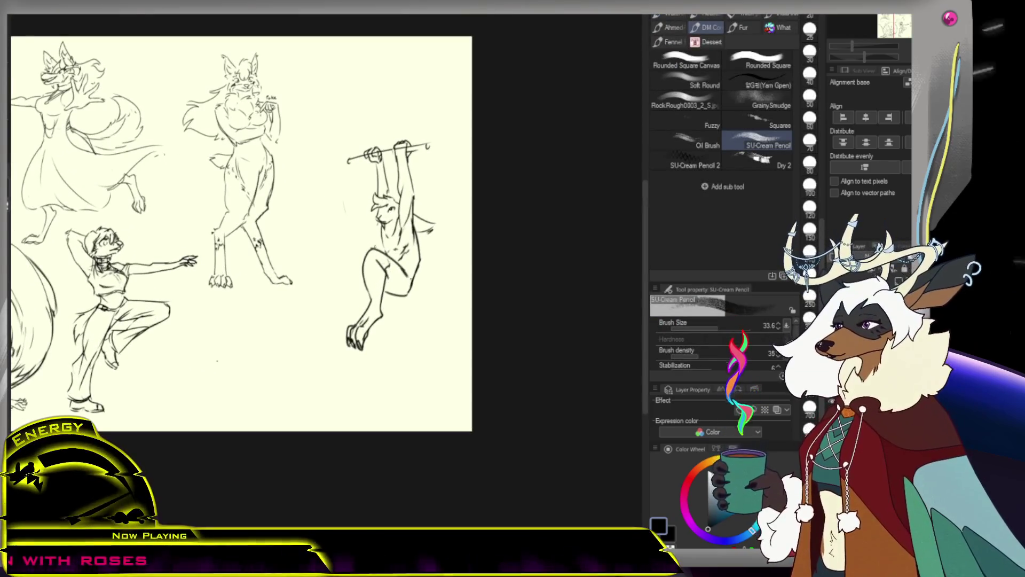
pyautogui.moveTo(362, 249); pyautogui.dragTo(357, 293)
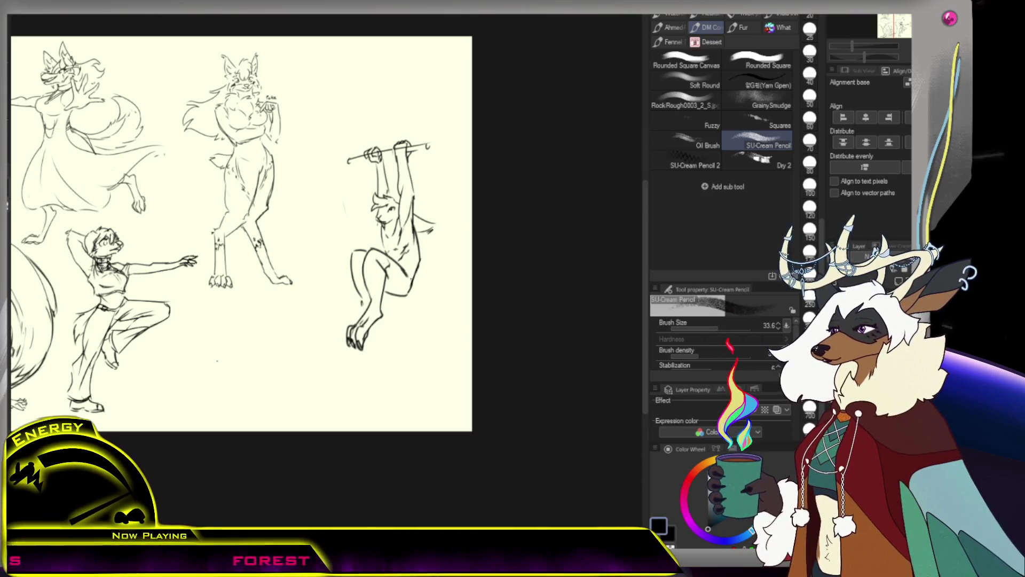
pyautogui.moveTo(344, 322); pyautogui.dragTo(338, 344)
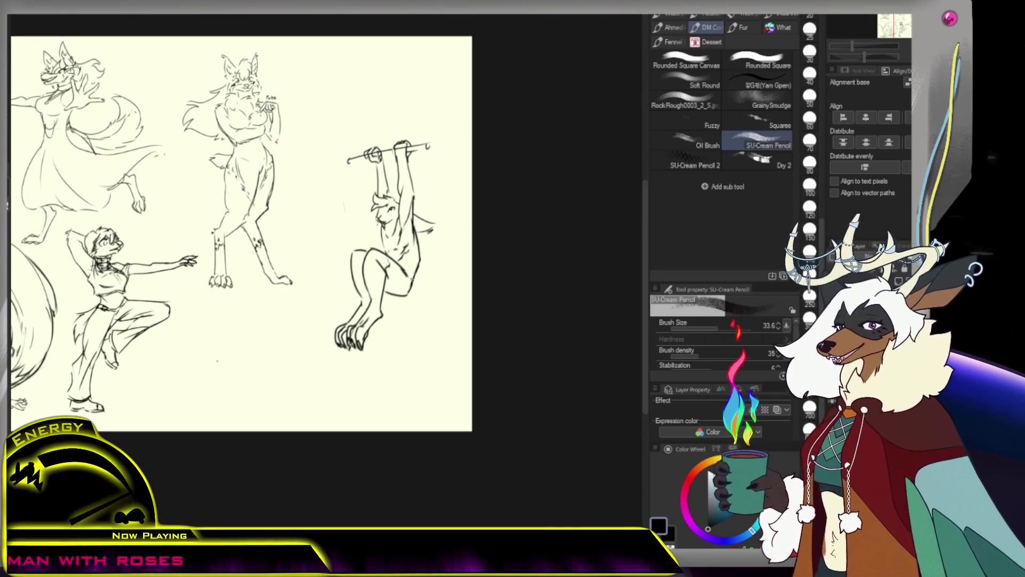
pyautogui.moveTo(420, 279); pyautogui.dragTo(422, 307)
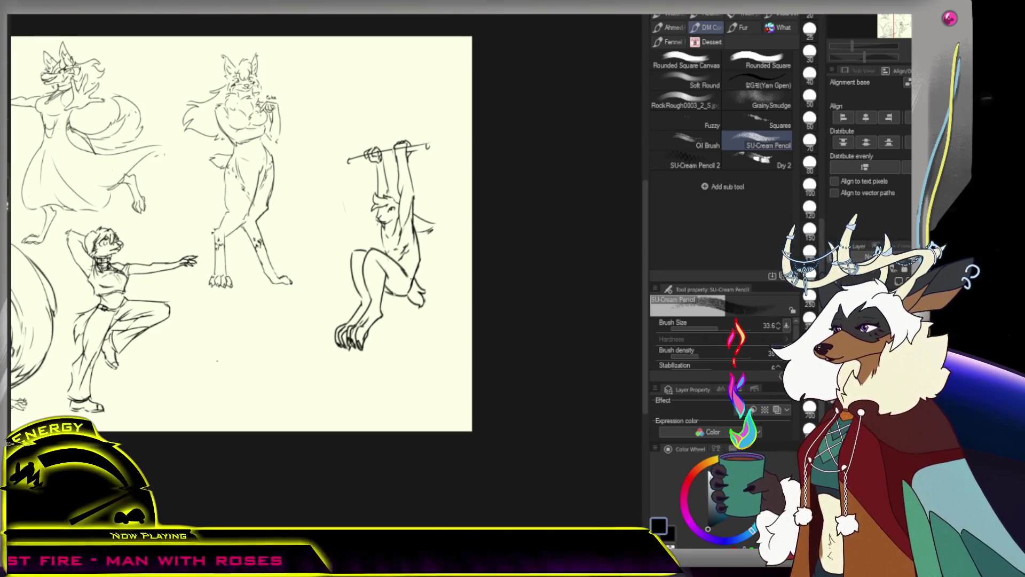
pyautogui.moveTo(384, 268); pyautogui.dragTo(389, 277)
pyautogui.hotkey('ctrl', 'z')
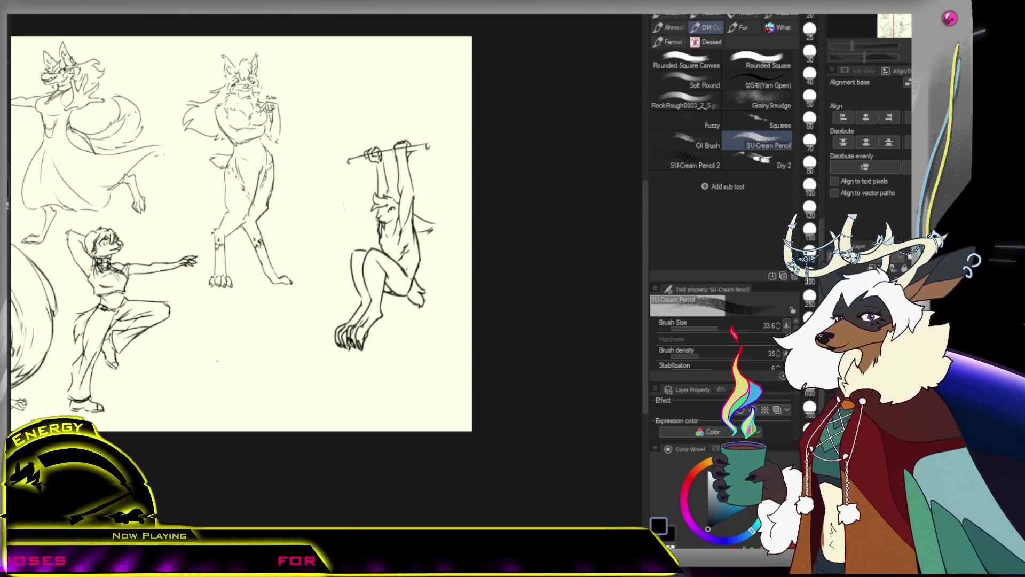
pyautogui.scroll(1, 384, 245)
# Thin the pencil, choose a hard-edged eraser, then make the pencil slightly thicker.
pyautogui.scroll(2, 383, 245)
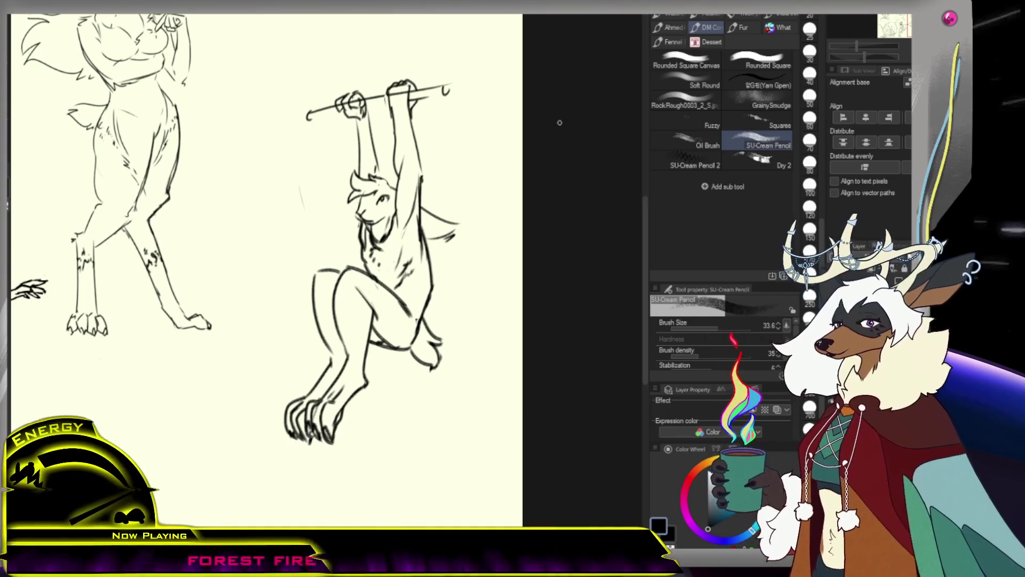
pyautogui.press('[')
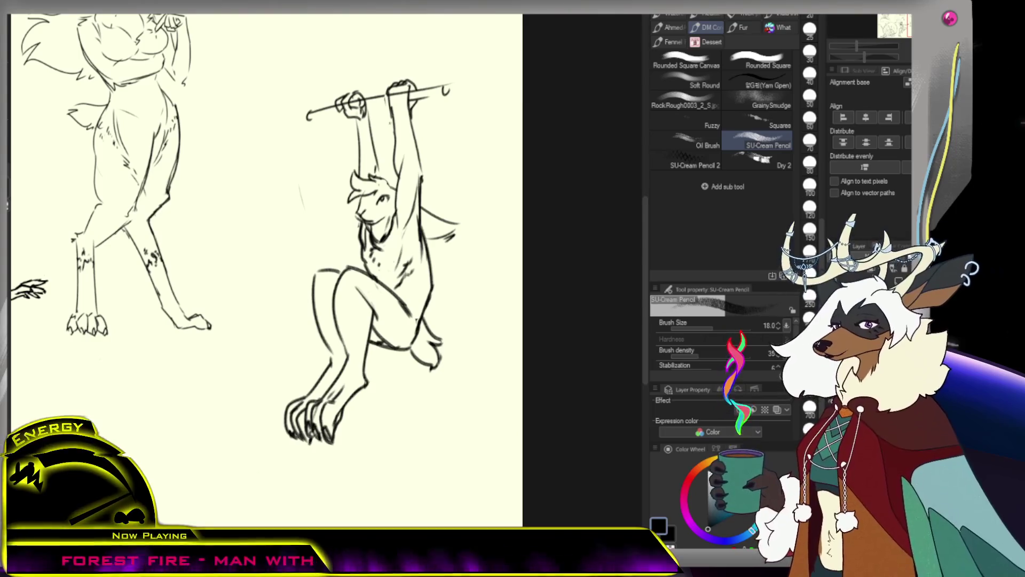
pyautogui.press('e')
pyautogui.click(687, 31)
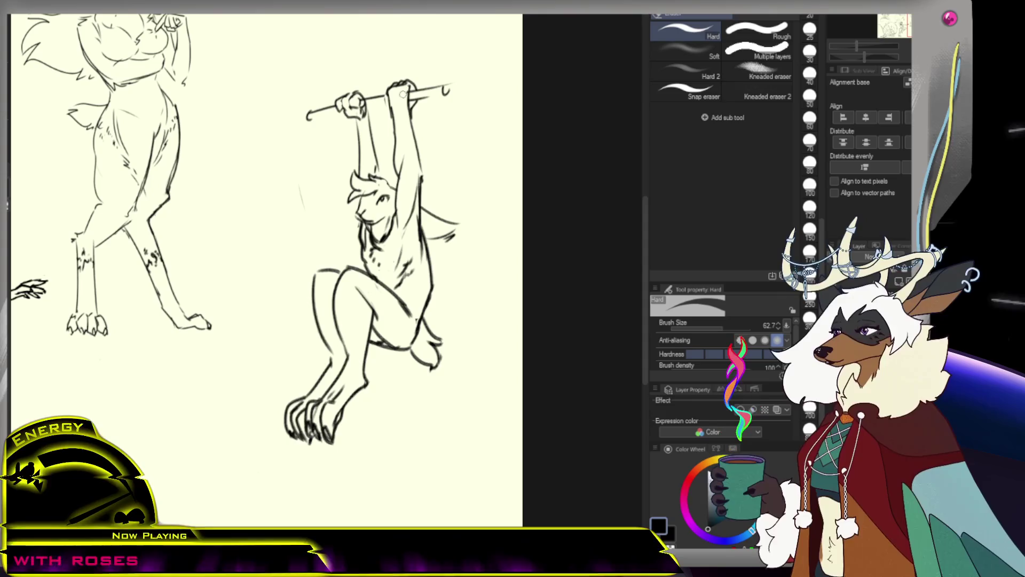
pyautogui.press('p')
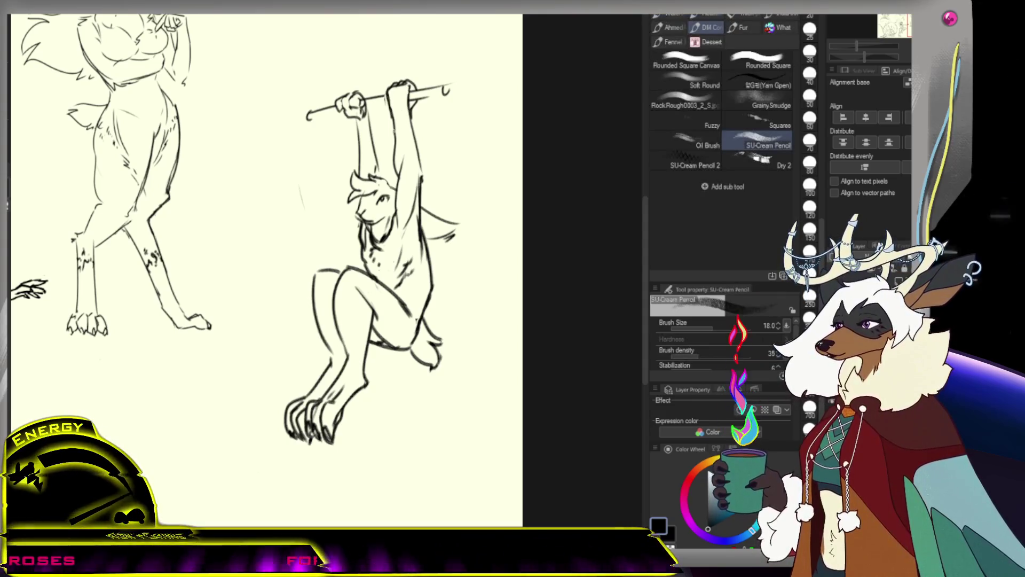
pyautogui.press(']')
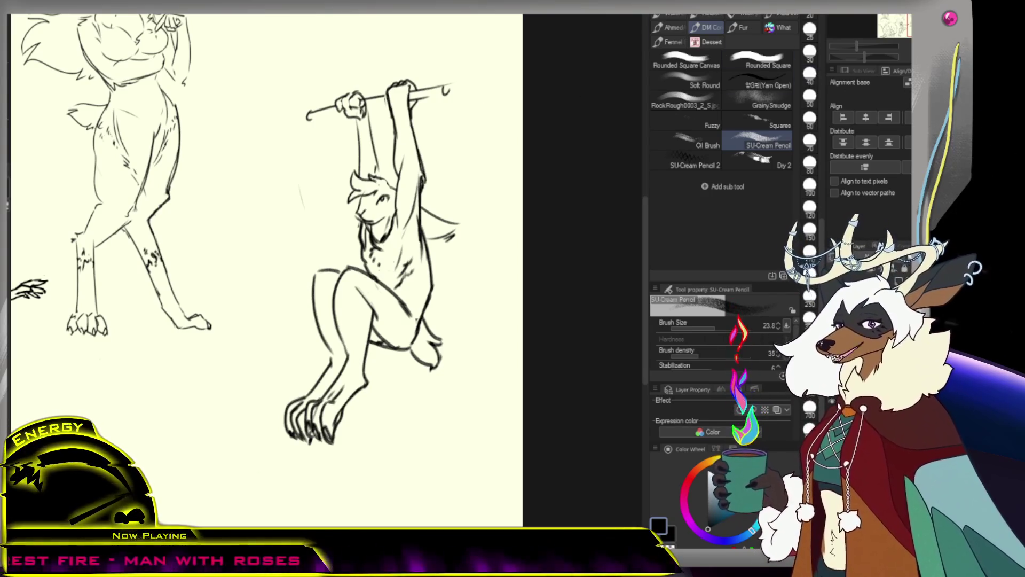
# Lasso the bar-hanging figure and start a transform on the selection.
pyautogui.press('m')
pyautogui.moveTo(481, 73)
pyautogui.mouseDown()
pyautogui.moveTo(260, 110)
pyautogui.moveTo(471, 51)
pyautogui.mouseUp()
pyautogui.hotkey('ctrl', 't')
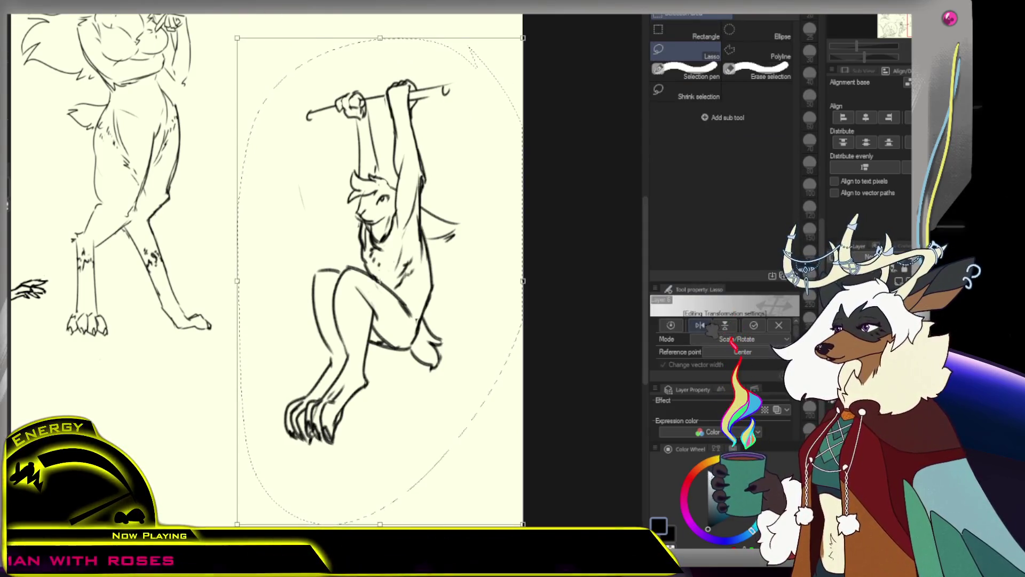
# Flip the hanging figure horizontally, commit the transform and deselect it.
pyautogui.click(700, 325)
pyautogui.press('Return')
pyautogui.hotkey('ctrl', 'd')
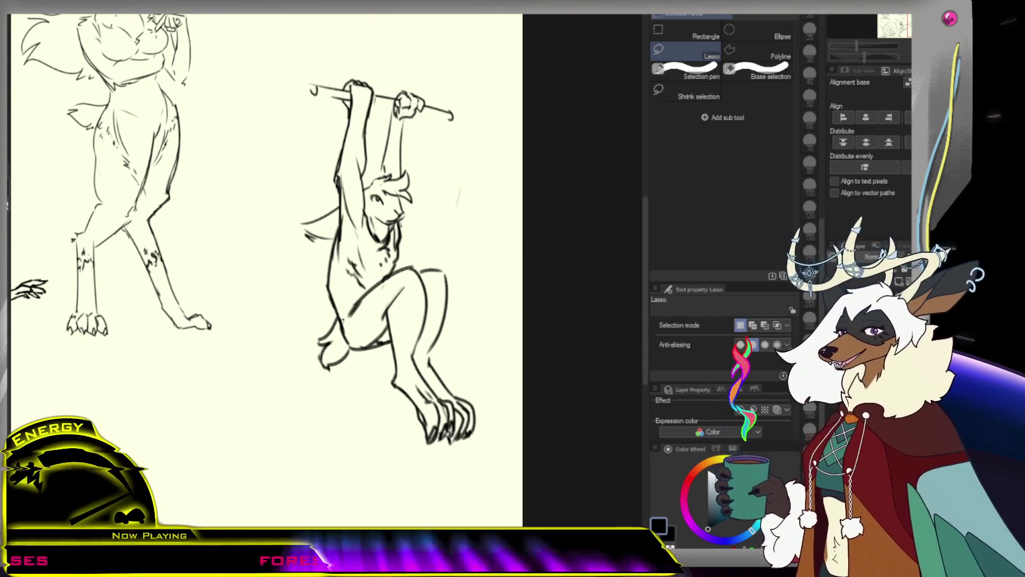
pyautogui.press('p')
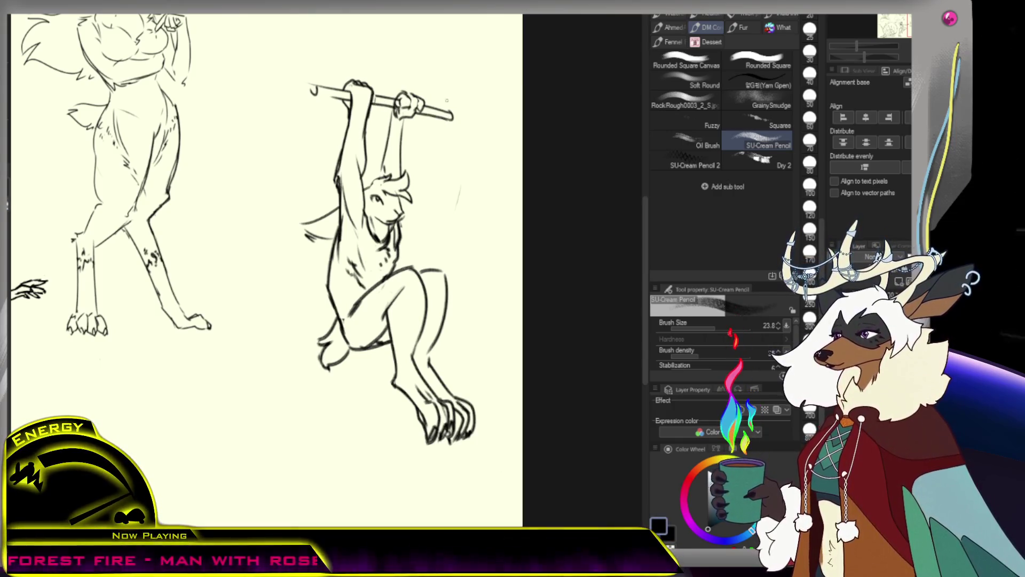
pyautogui.moveTo(406, 149); pyautogui.dragTo(403, 147)
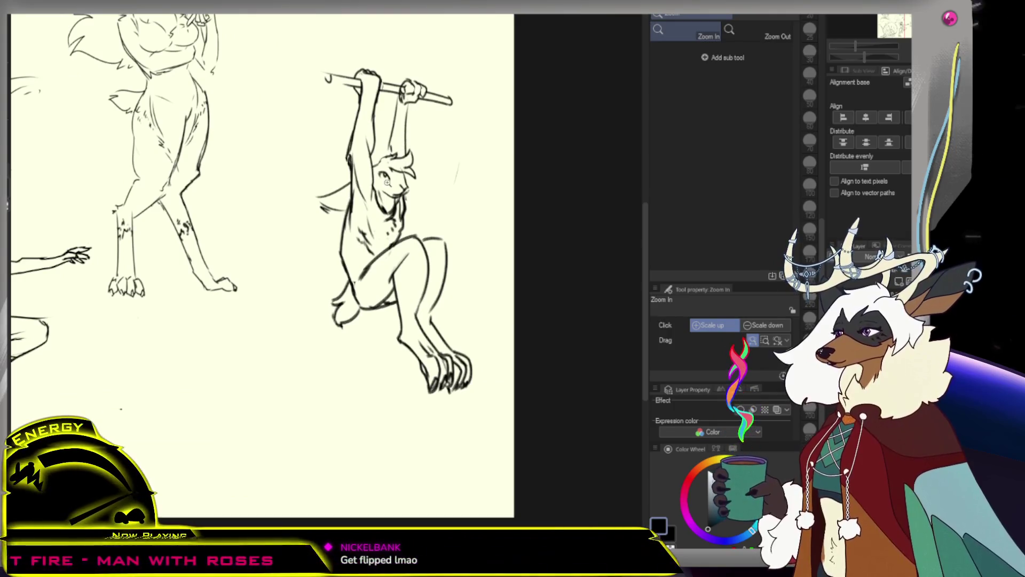
# Hatch shading onto the hanging figure's left arm and draw a wristband across the wrist.
pyautogui.click(363, 161)
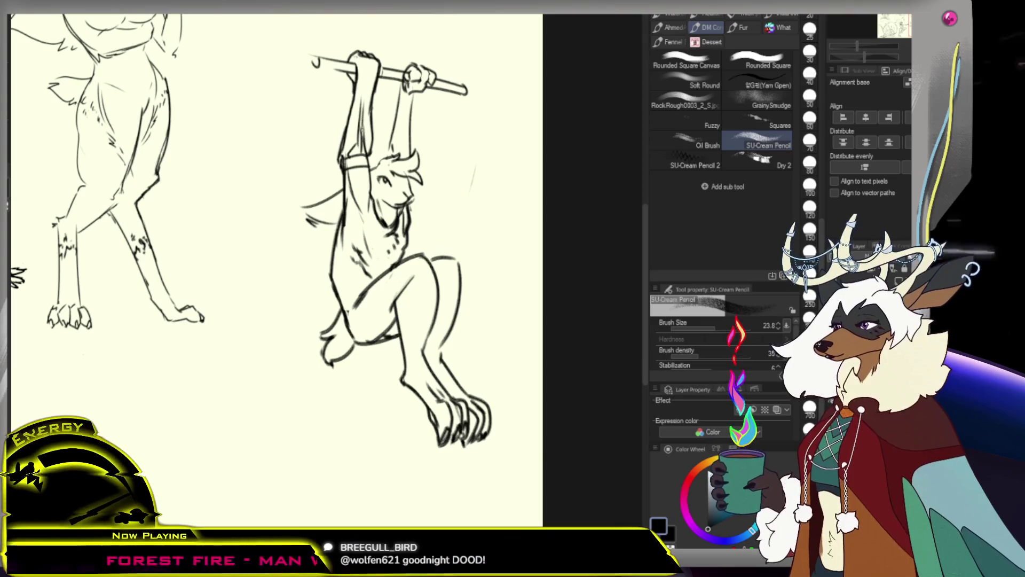
pyautogui.moveTo(370, 117); pyautogui.dragTo(364, 140)
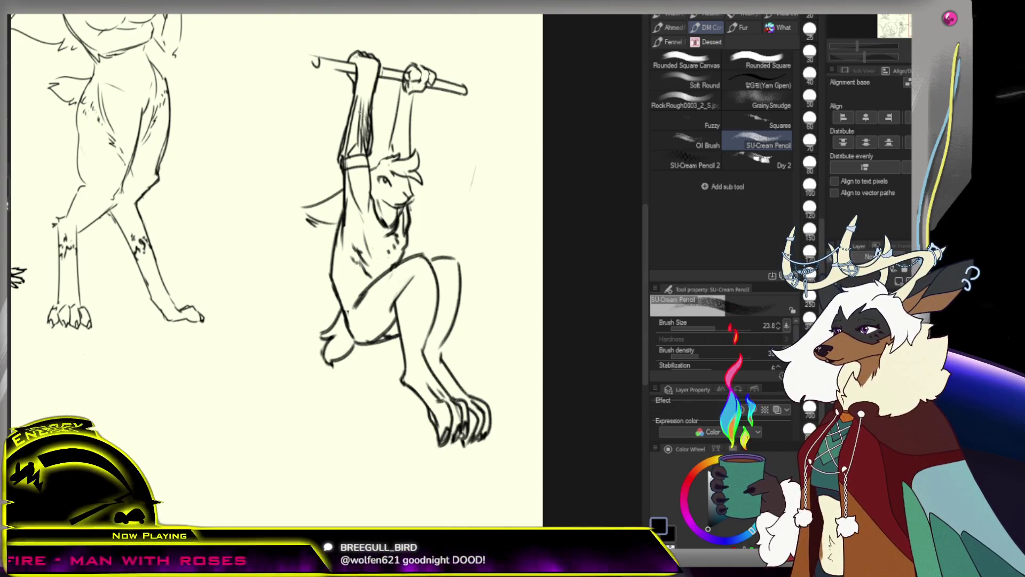
pyautogui.moveTo(357, 86); pyautogui.dragTo(378, 84)
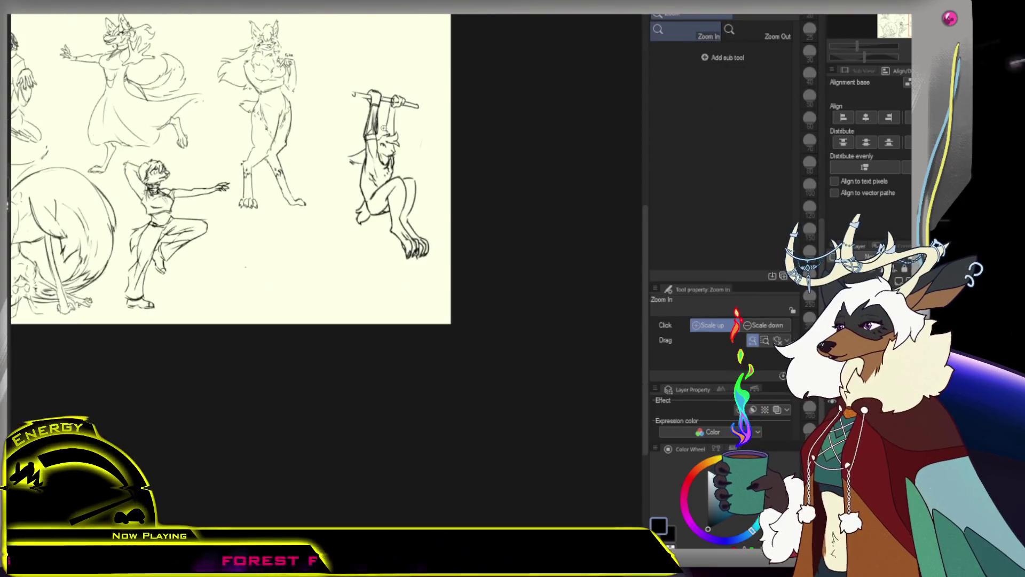
pyautogui.keyDown('ctrl'); pyautogui.keyDown('alt'); pyautogui.click(409, 154); pyautogui.keyUp('alt'); pyautogui.keyUp('ctrl')
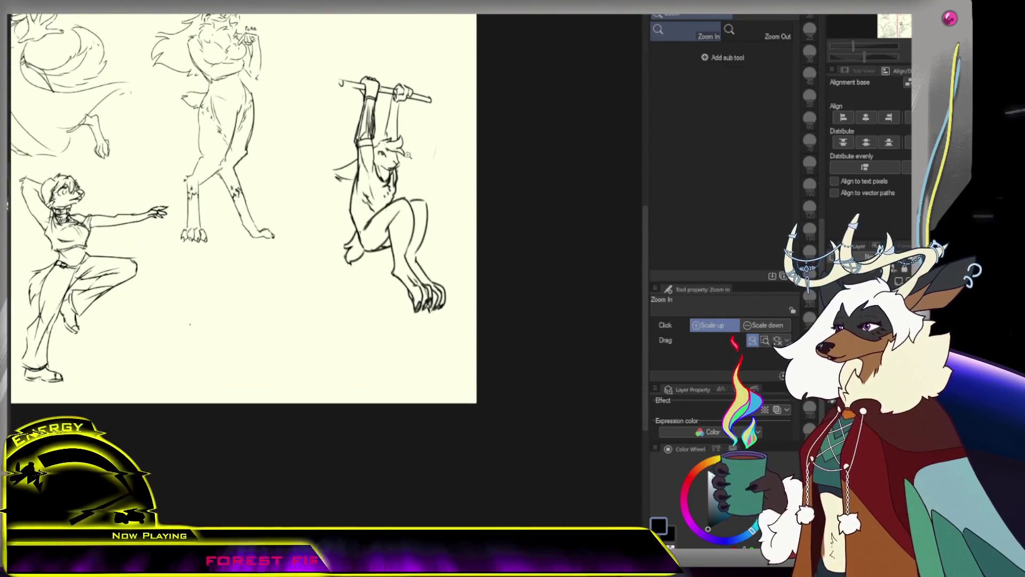
pyautogui.keyDown('ctrl'); pyautogui.click(385, 107); pyautogui.keyUp('ctrl')
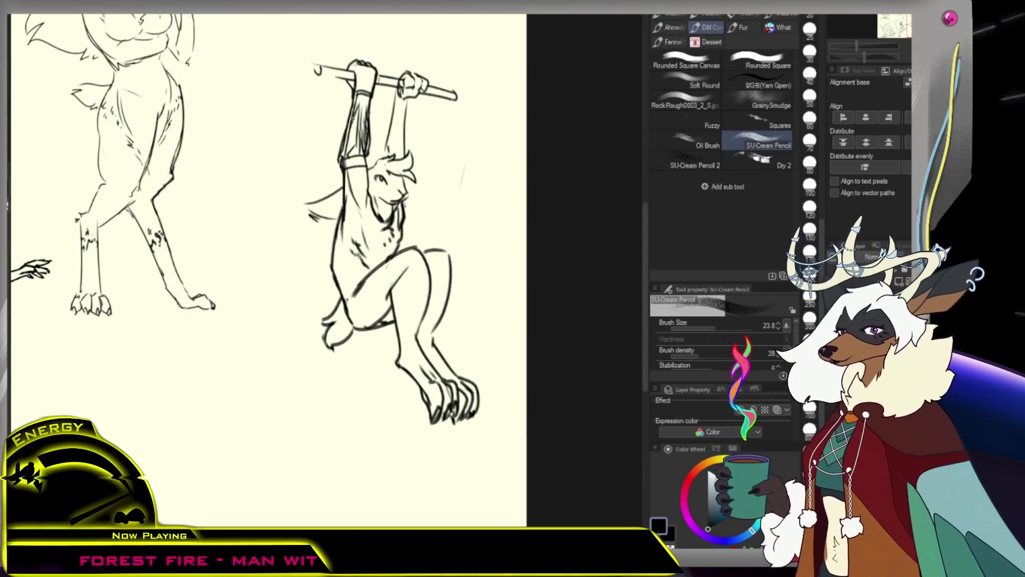
# Add dense pencil hatching to the raised arm, zooming in closely to check it.
pyautogui.moveTo(365, 102); pyautogui.dragTo(354, 150)
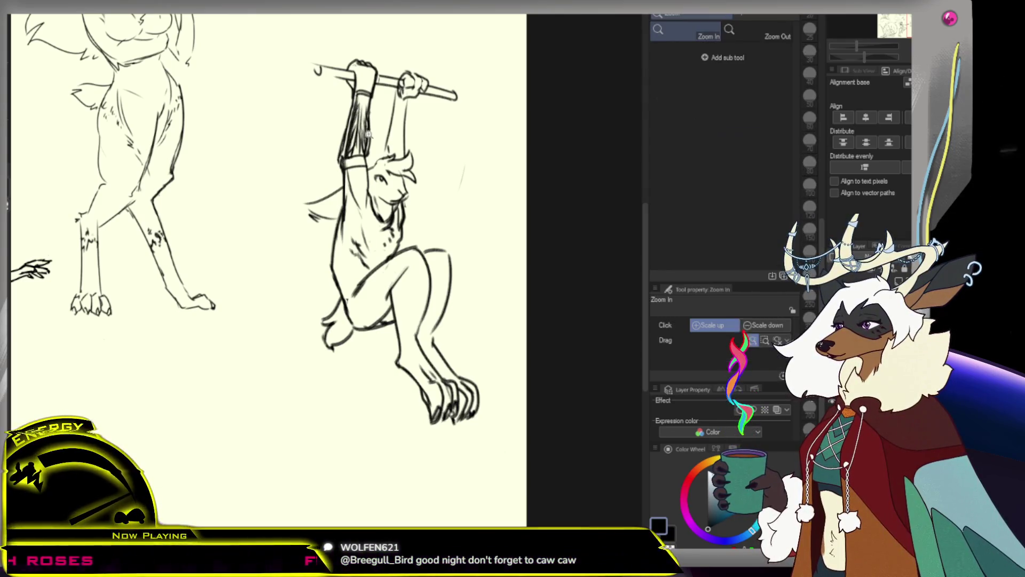
pyautogui.scroll(-2, 369, 126)
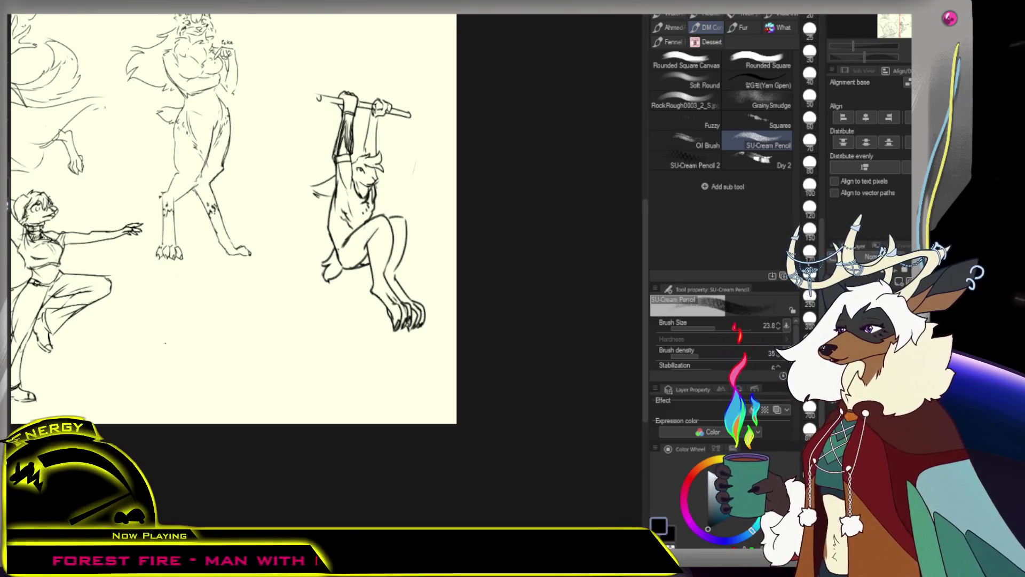
pyautogui.scroll(-3, 389, 91)
pyautogui.scroll(3, 389, 91)
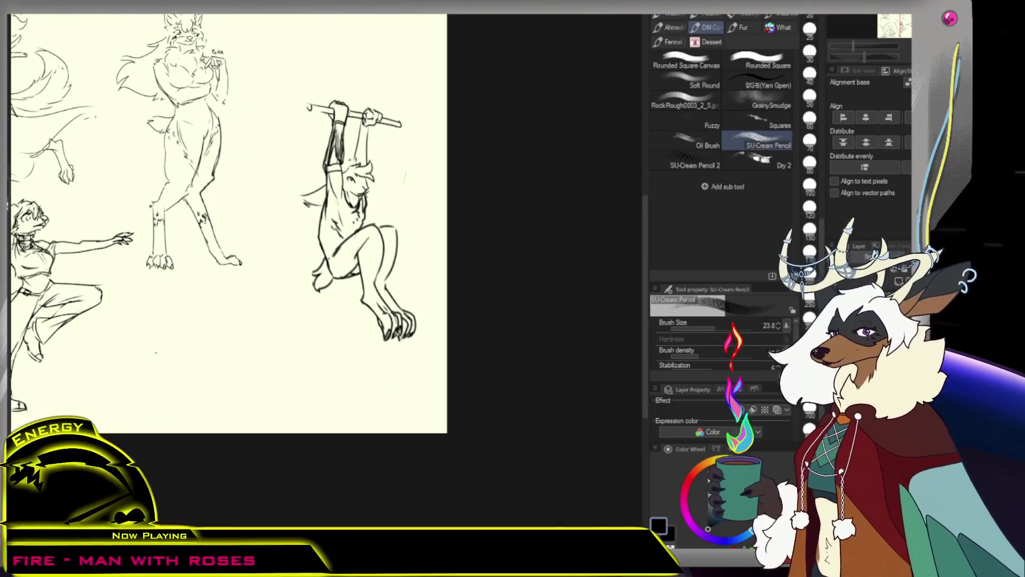
pyautogui.keyDown('ctrl'); pyautogui.click(368, 134); pyautogui.keyUp('ctrl')
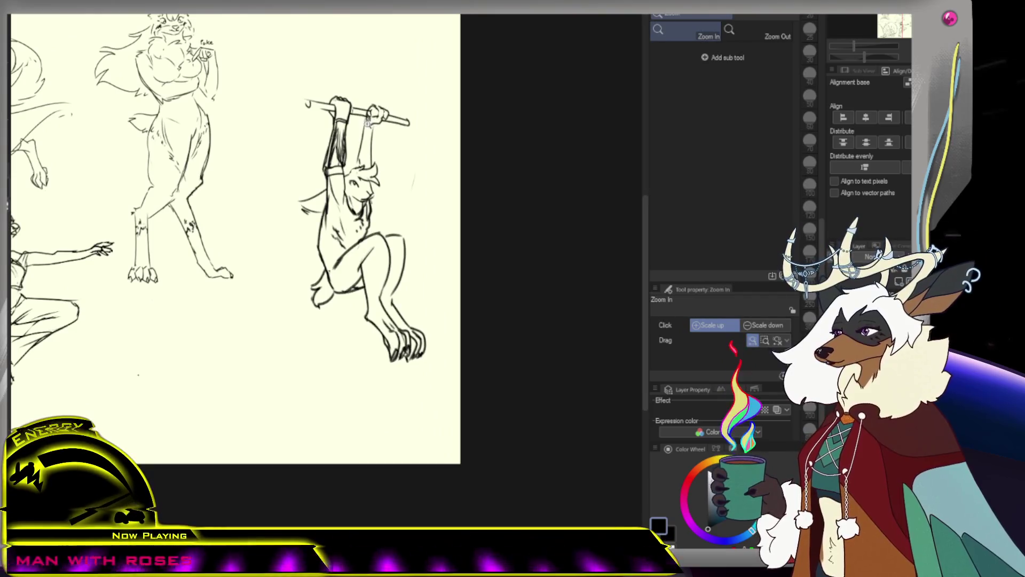
pyautogui.click(356, 144)
pyautogui.keyDown('ctrl'); pyautogui.click(356, 144); pyautogui.keyUp('ctrl')
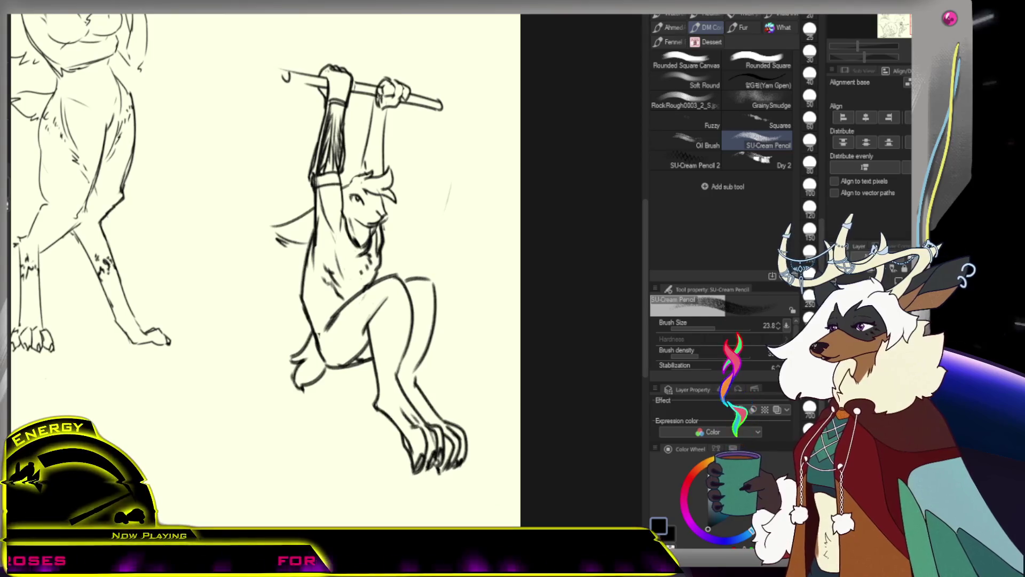
pyautogui.press('e')
pyautogui.press('p')
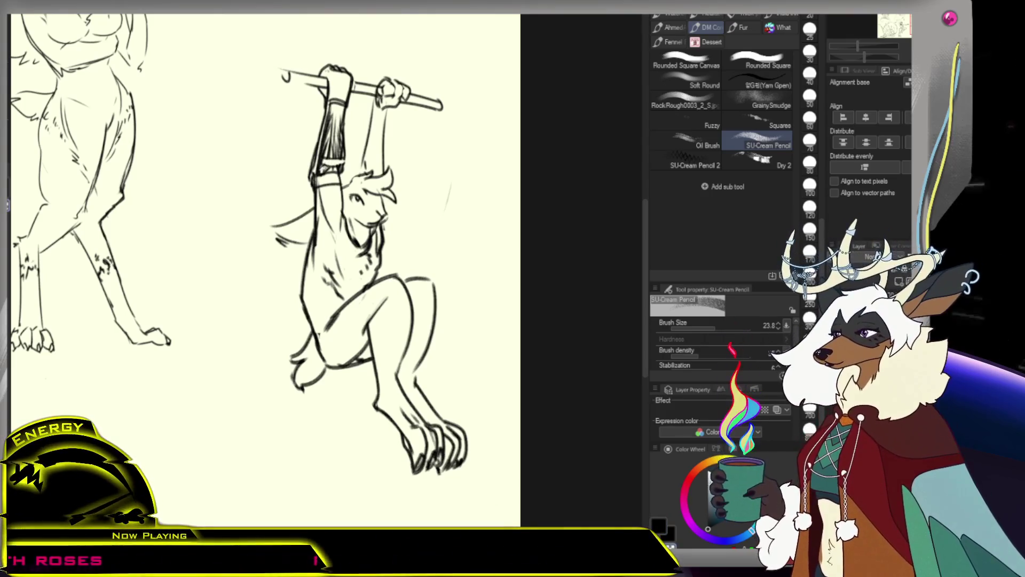
pyautogui.scroll(-3, 359, 160)
pyautogui.scroll(1, 353, 163)
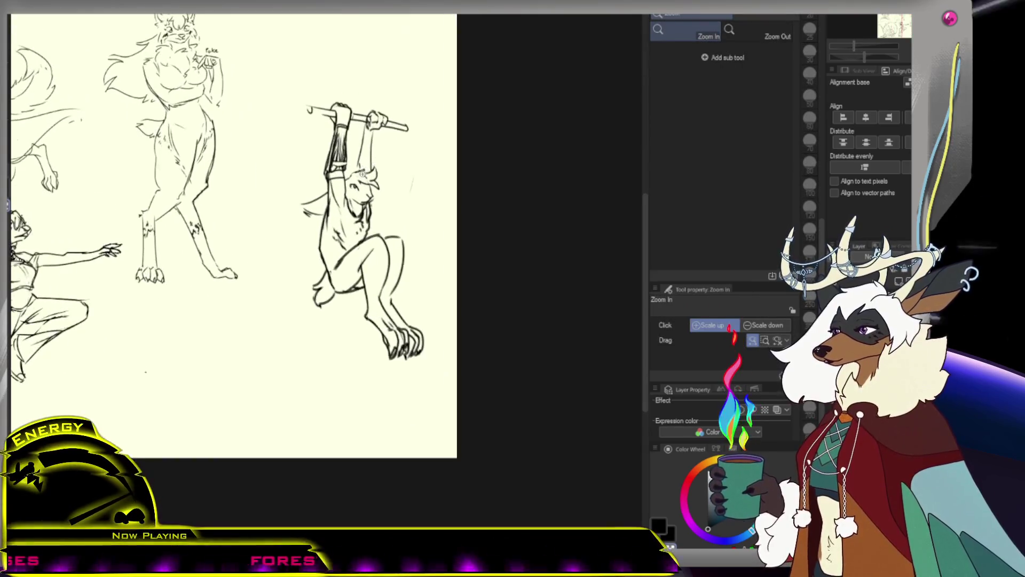
pyautogui.scroll(2, 346, 166)
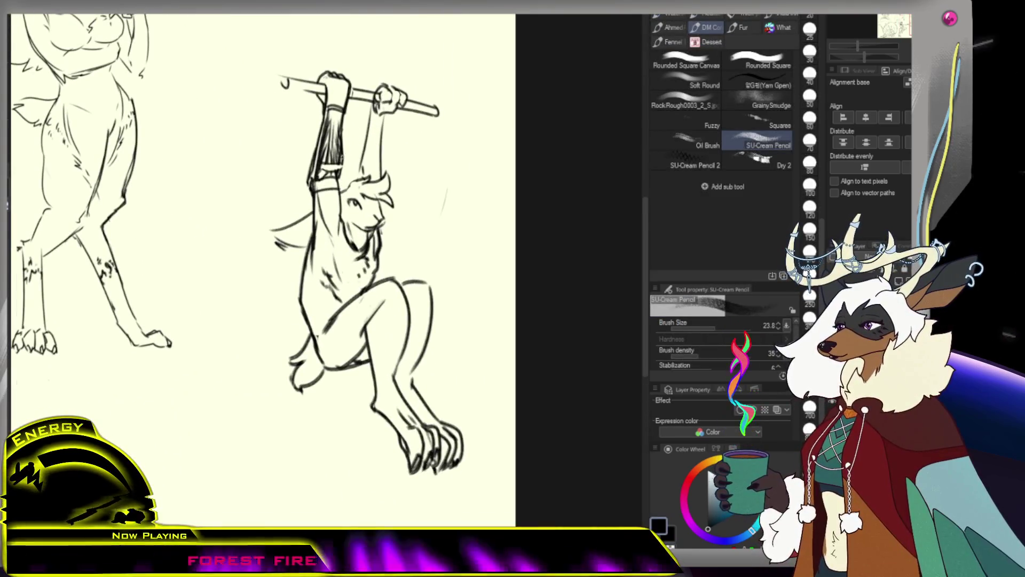
pyautogui.scroll(-1, 347, 160)
pyautogui.scroll(-1, 347, 160)
pyautogui.scroll(1, 347, 160)
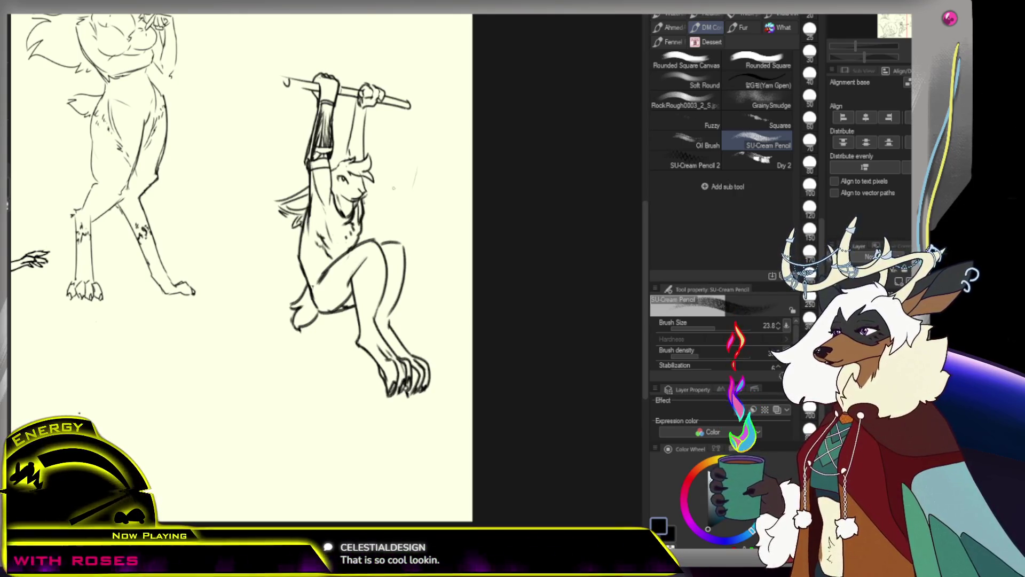
pyautogui.scroll(-3, 241, 267)
pyautogui.scroll(3, 240, 267)
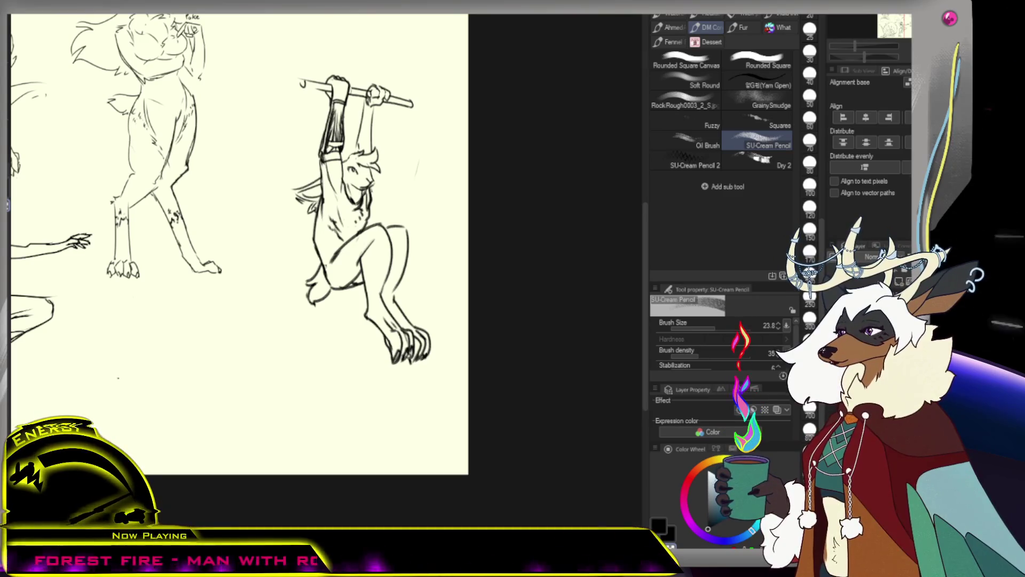
# Mirror the canvas view to check the drawing, then scribble a dark mark on the chest.
pyautogui.press('h')
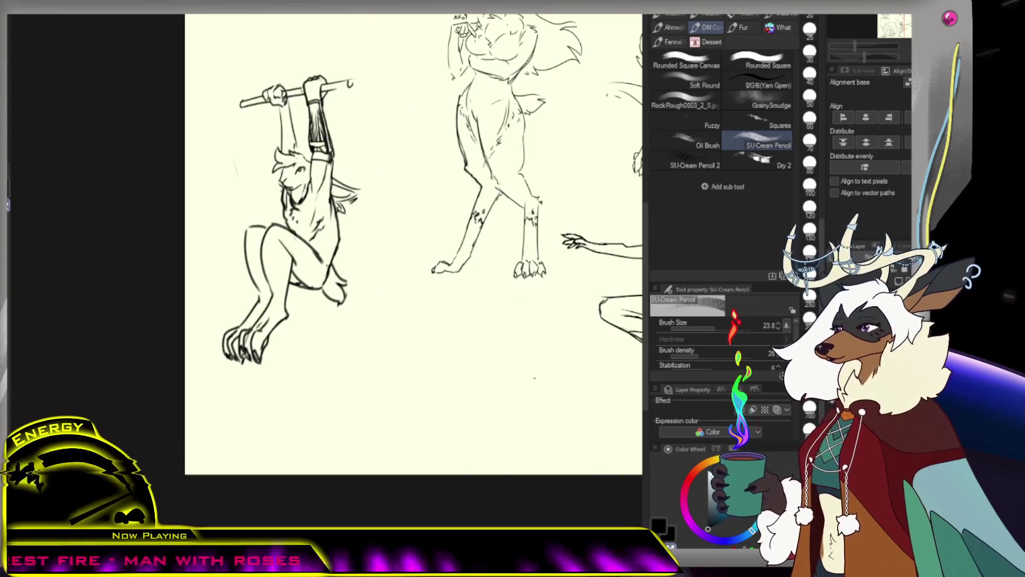
pyautogui.press('h')
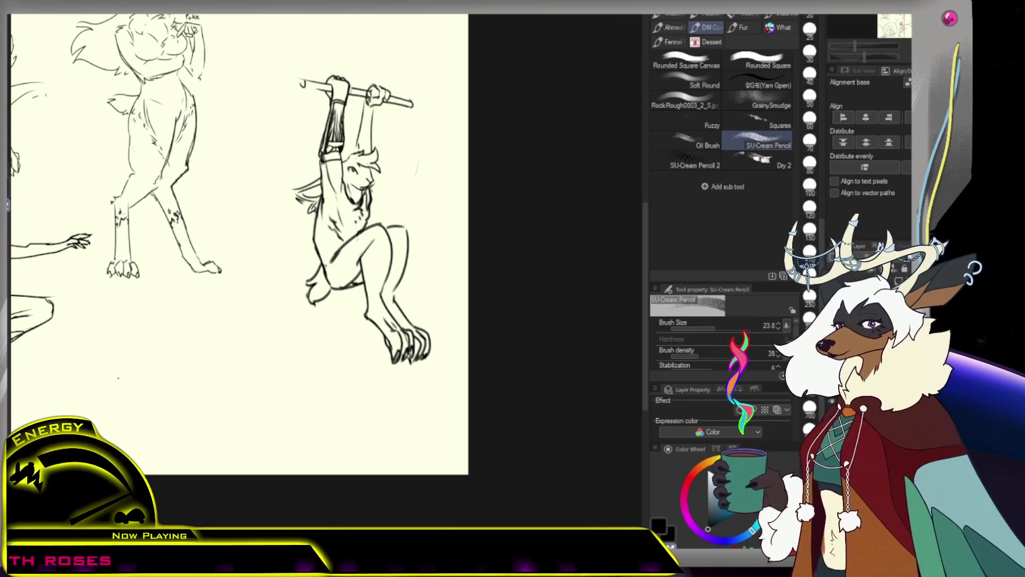
pyautogui.press('b')
pyautogui.press('b')
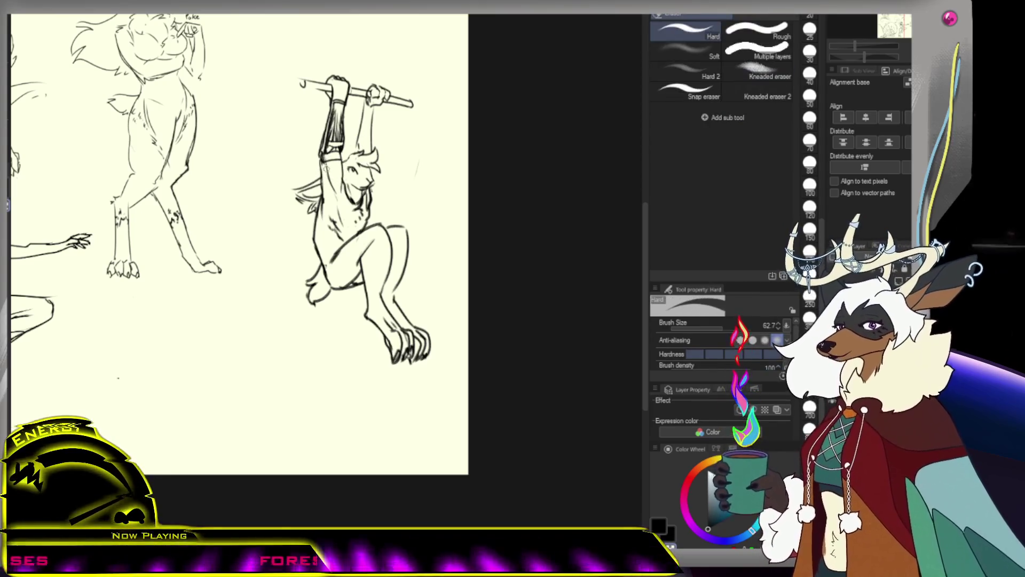
pyautogui.press('p')
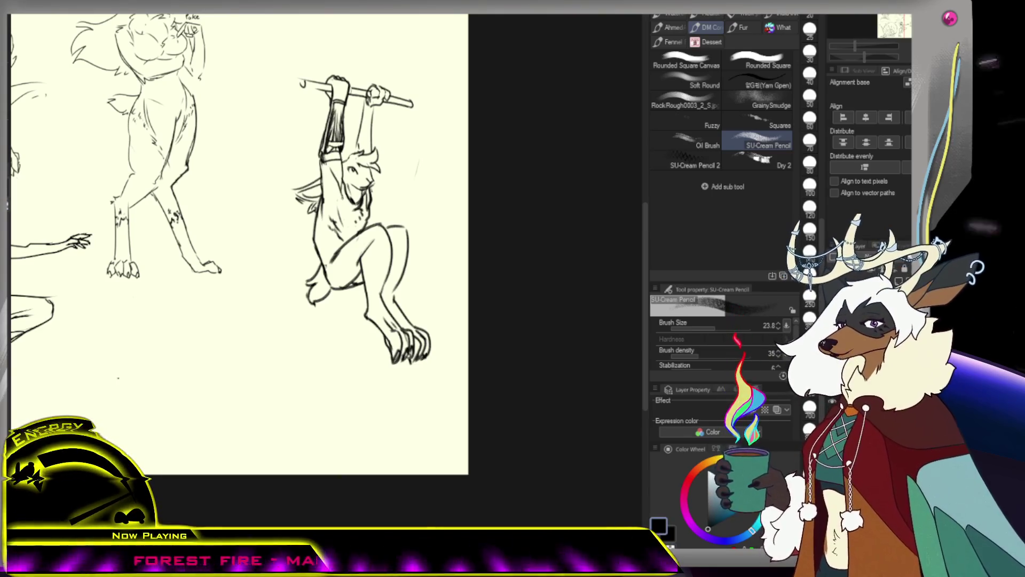
pyautogui.moveTo(334, 166); pyautogui.dragTo(345, 176)
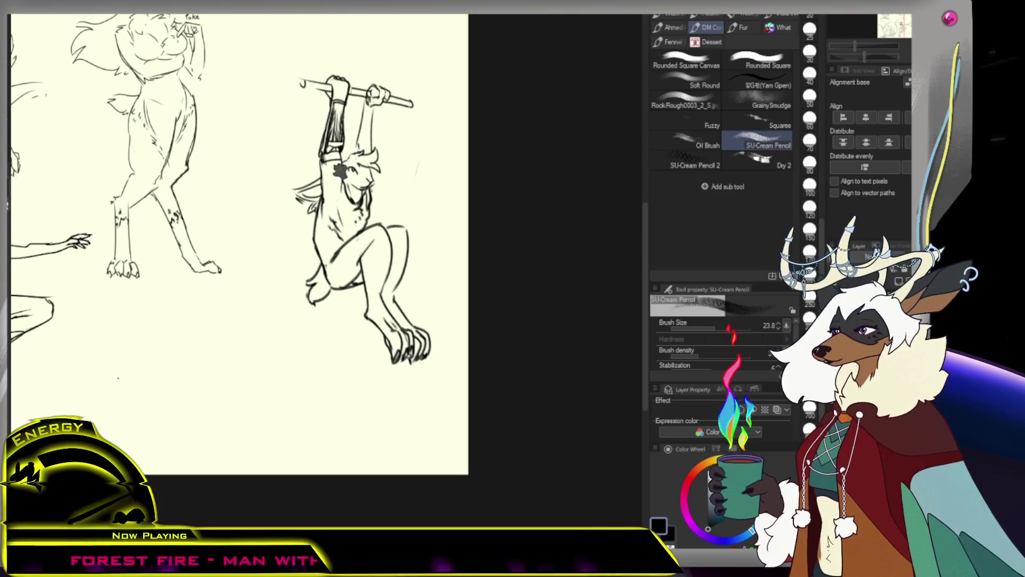
pyautogui.moveTo(368, 142); pyautogui.dragTo(358, 141)
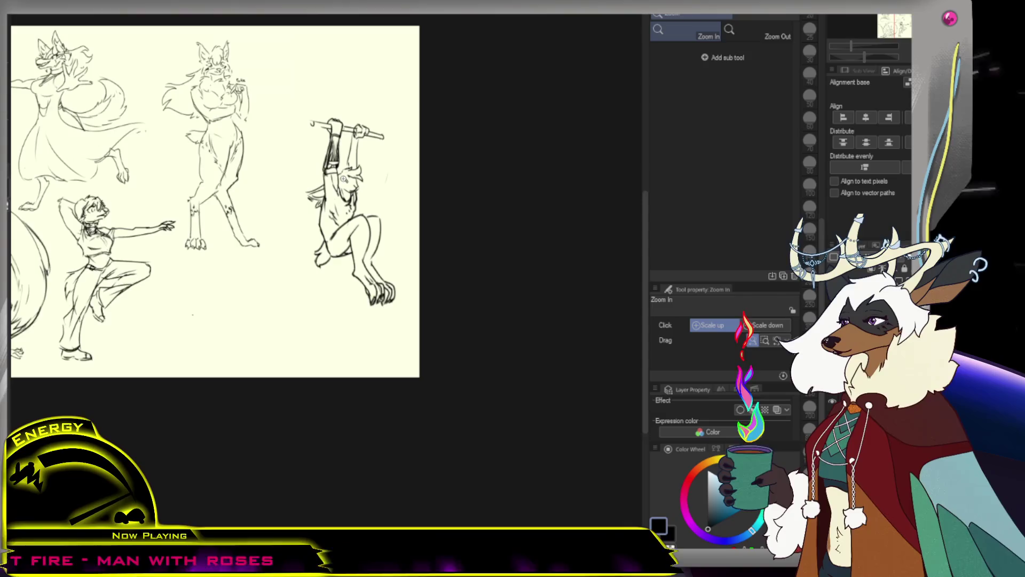
pyautogui.click(336, 204)
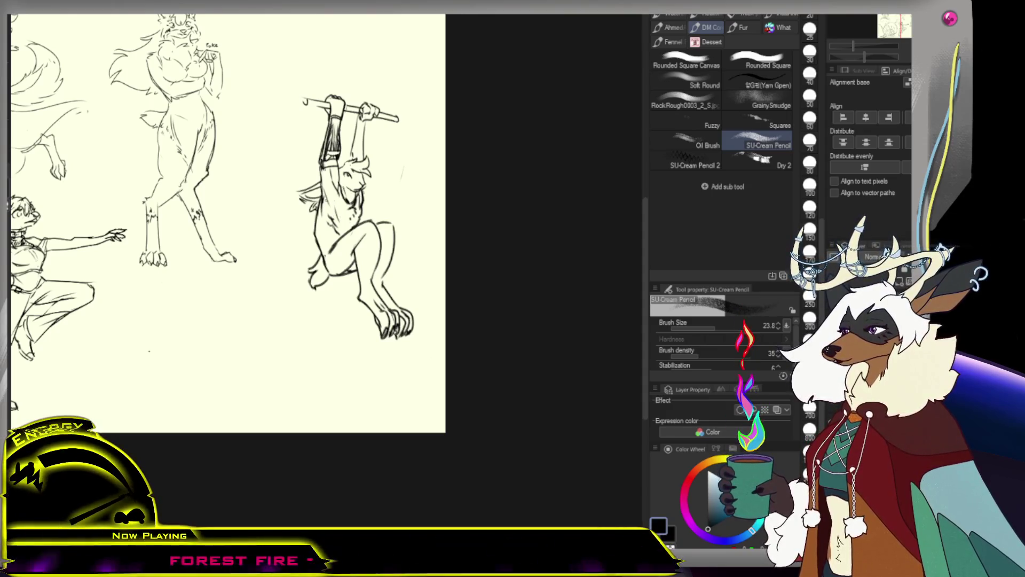
# Select the Yam Gpen brush and set the drawing colour to dark blue.
pyautogui.scroll(-3, 224, 213)
pyautogui.scroll(3, 225, 214)
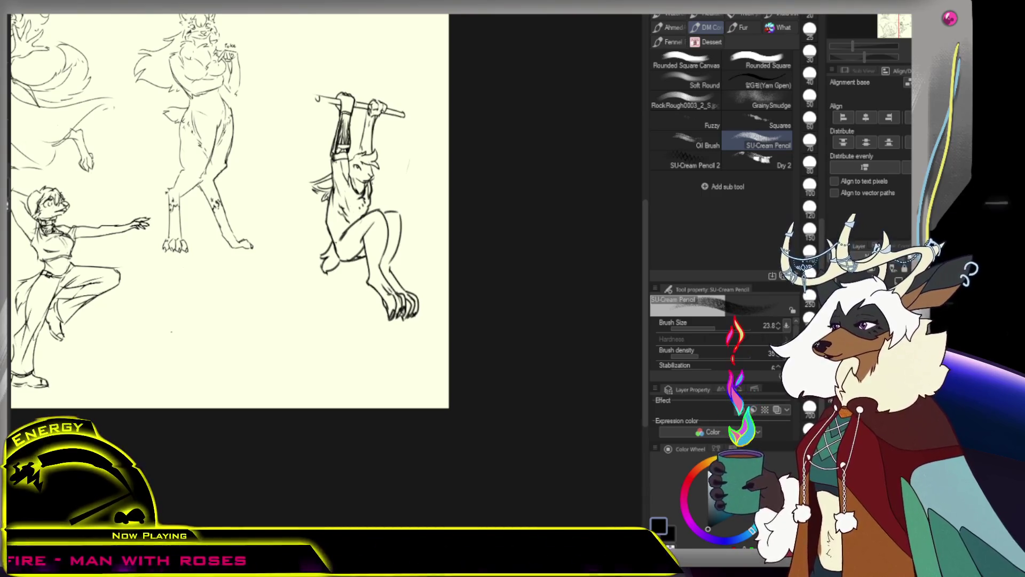
pyautogui.hotkey('ctrl', '0')
pyautogui.scroll(5, 363, 224)
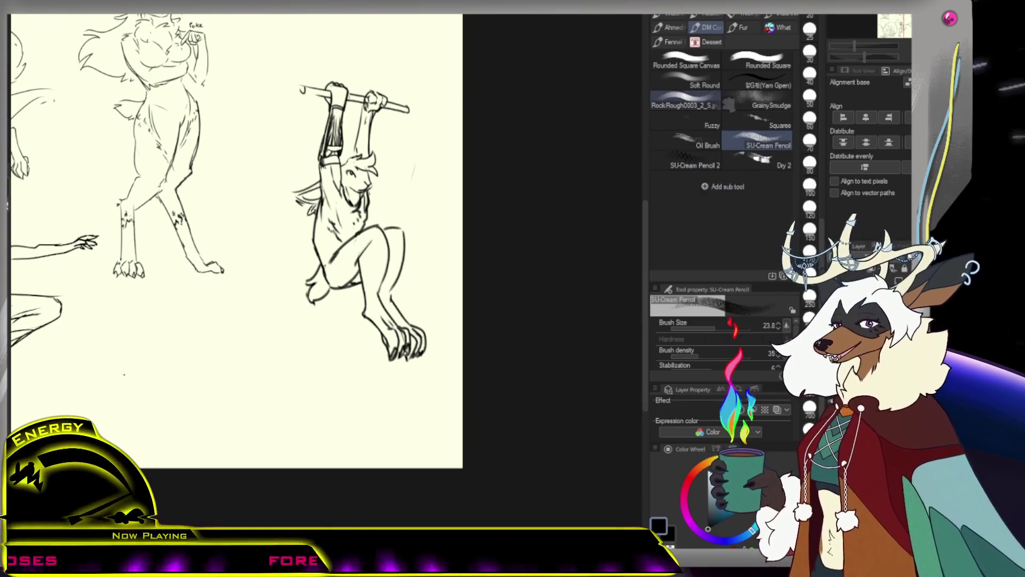
pyautogui.click(758, 82)
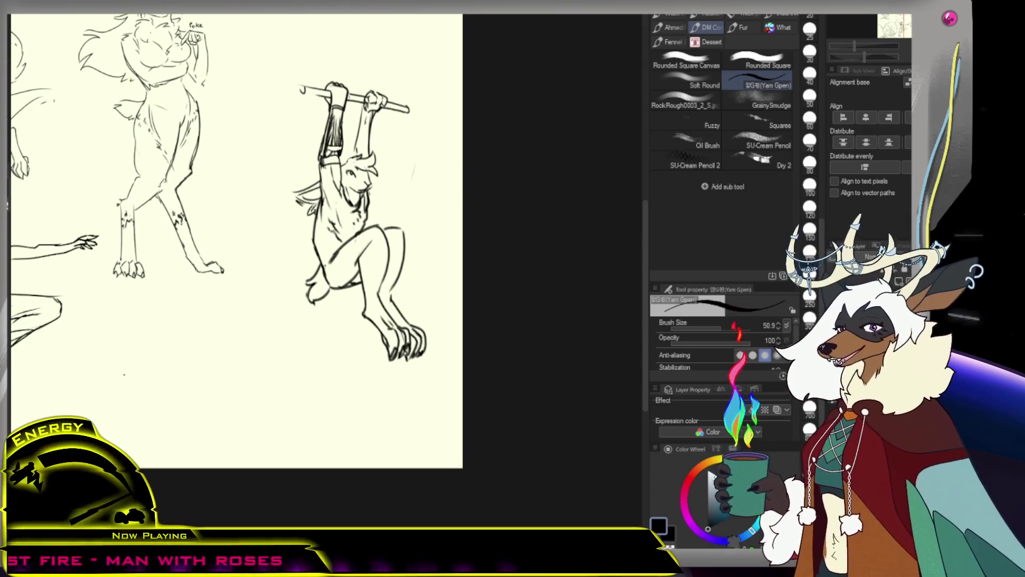
pyautogui.click(720, 514)
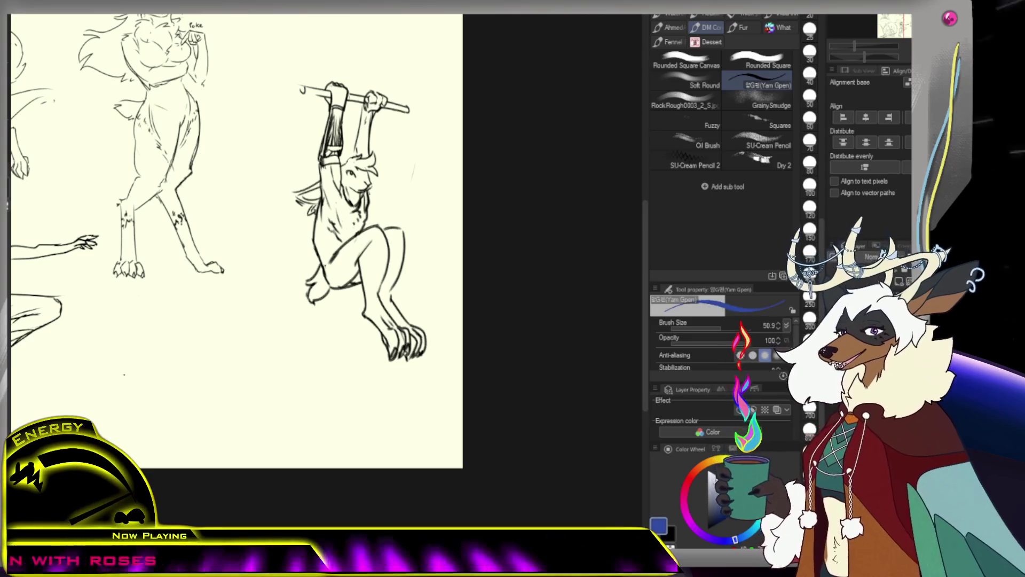
# Draw a blue marking on the hanging figure's chest, then zoom in close on it.
pyautogui.moveTo(348, 205); pyautogui.dragTo(345, 214)
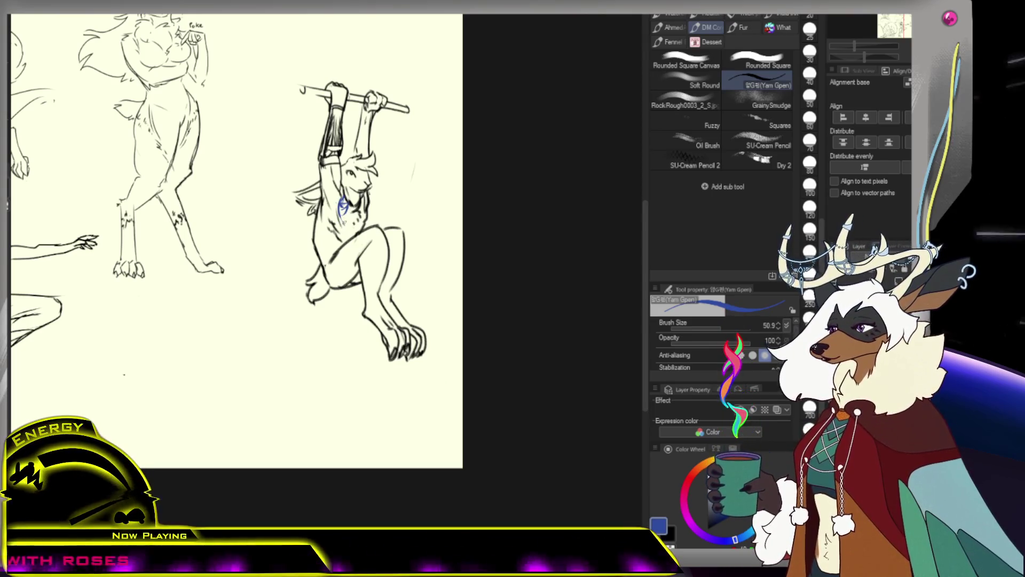
pyautogui.moveTo(367, 202); pyautogui.dragTo(367, 202)
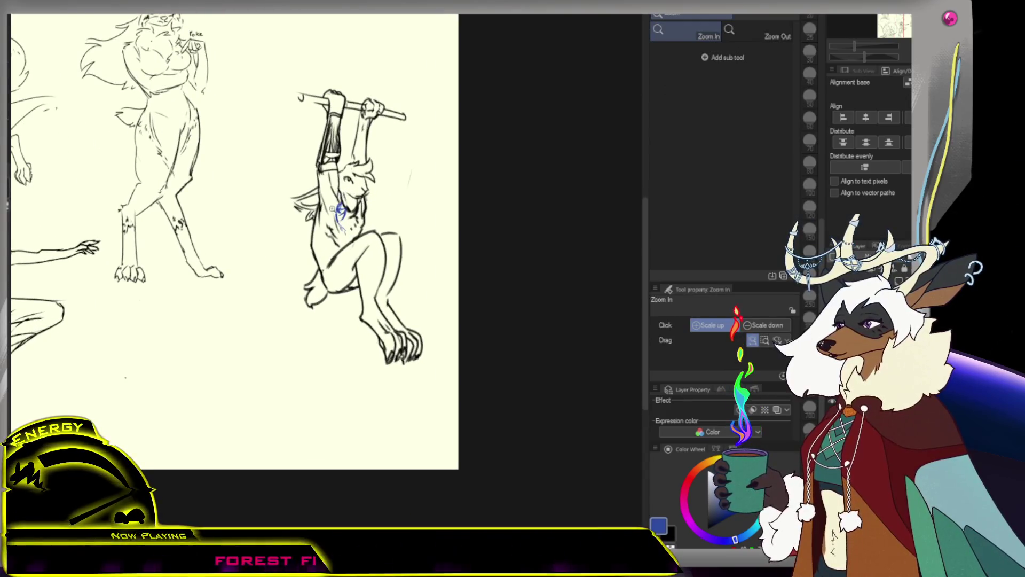
pyautogui.click(333, 207)
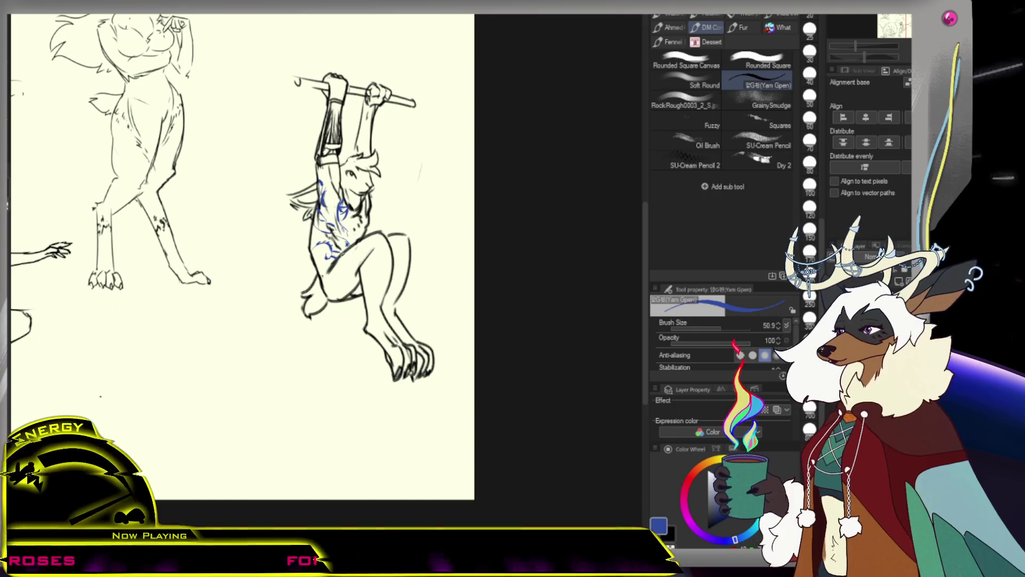
pyautogui.scroll(-5, 240, 256)
pyautogui.scroll(3, 214, 229)
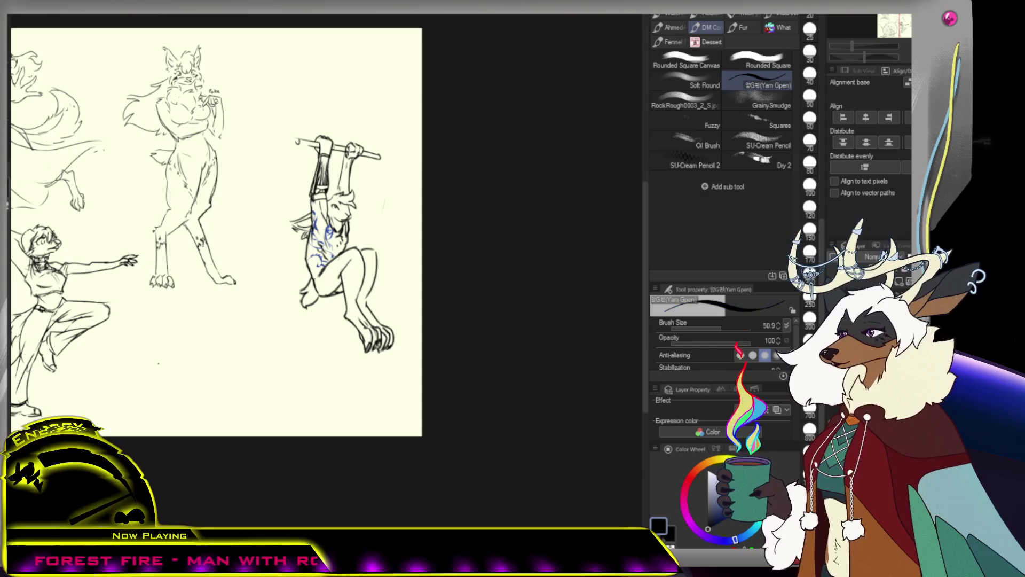
pyautogui.hotkey('ctrl', 'space')
pyautogui.moveTo(288, 237)
pyautogui.mouseDown()
pyautogui.moveTo(392, 193)
pyautogui.moveTo(442, 210)
pyautogui.mouseUp()
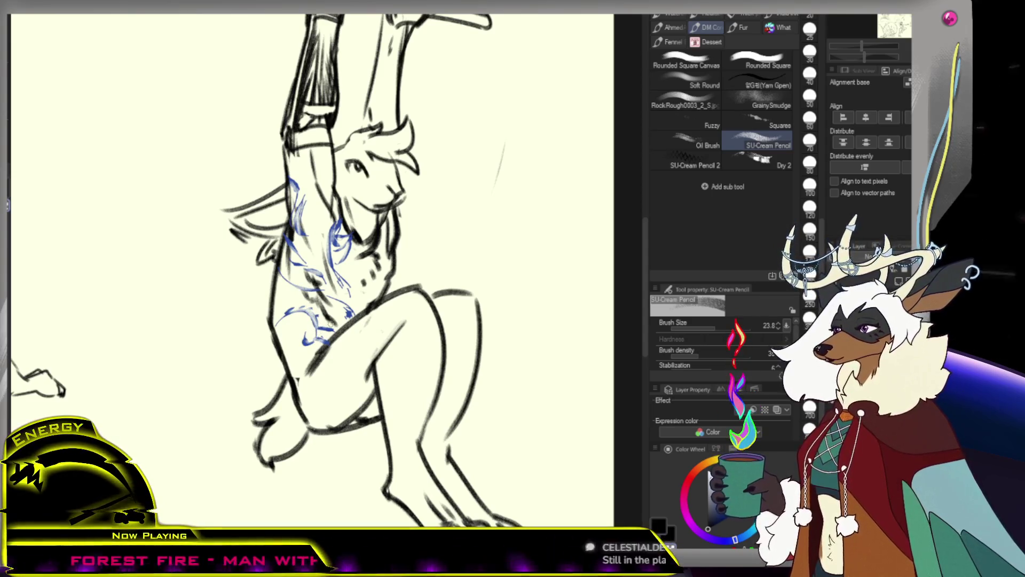
# Zoom in and out around the hanging figure, toggling between the zoom and pencil tools.
pyautogui.hotkey('ctrl', 'space')
pyautogui.scroll(-5, 338, 302)
pyautogui.scroll(2, 338, 301)
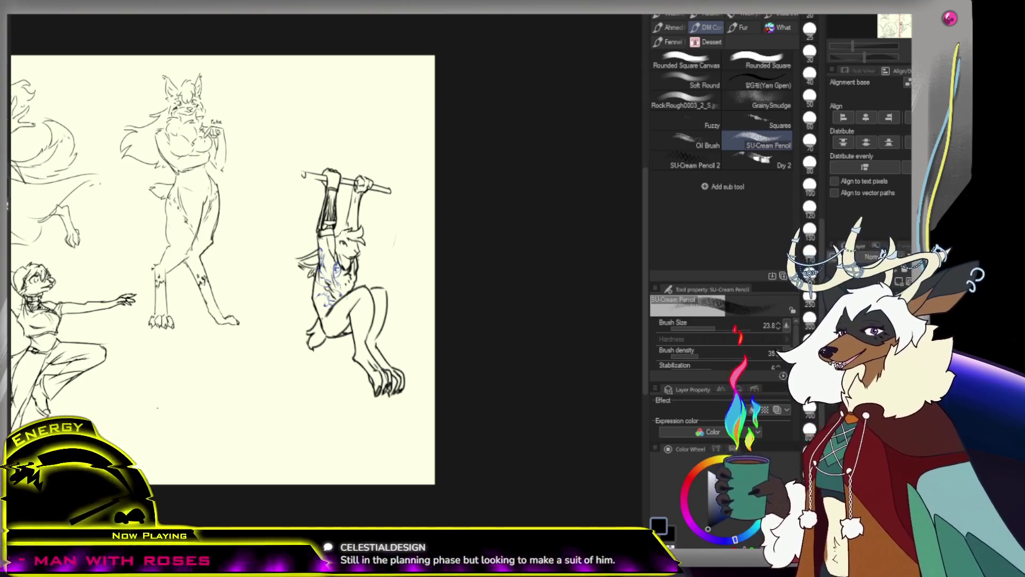
pyautogui.click(355, 309)
pyautogui.click(363, 291)
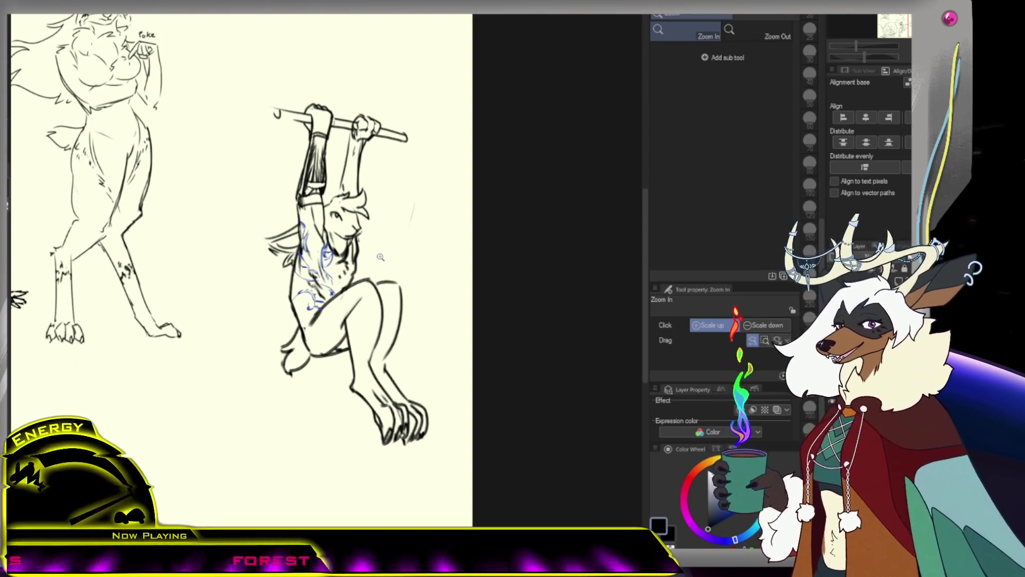
pyautogui.press('b')
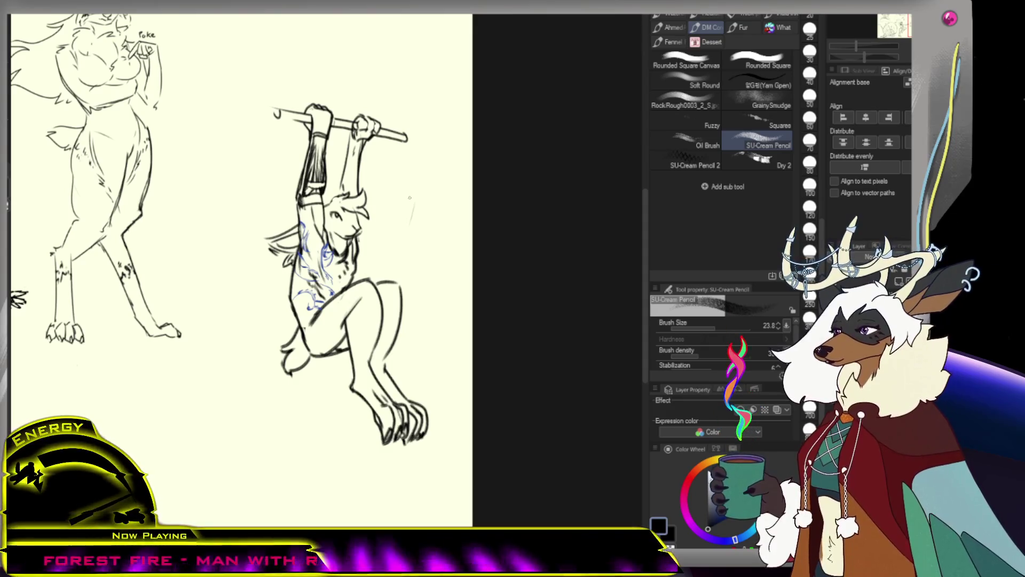
pyautogui.press('/')
pyautogui.click(387, 156)
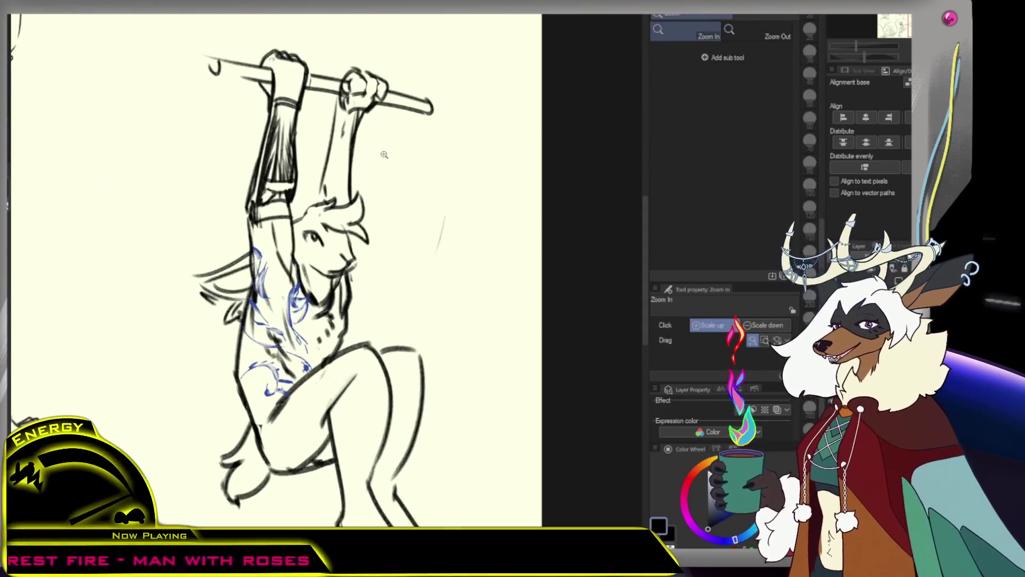
pyautogui.press('b')
pyautogui.press('b')
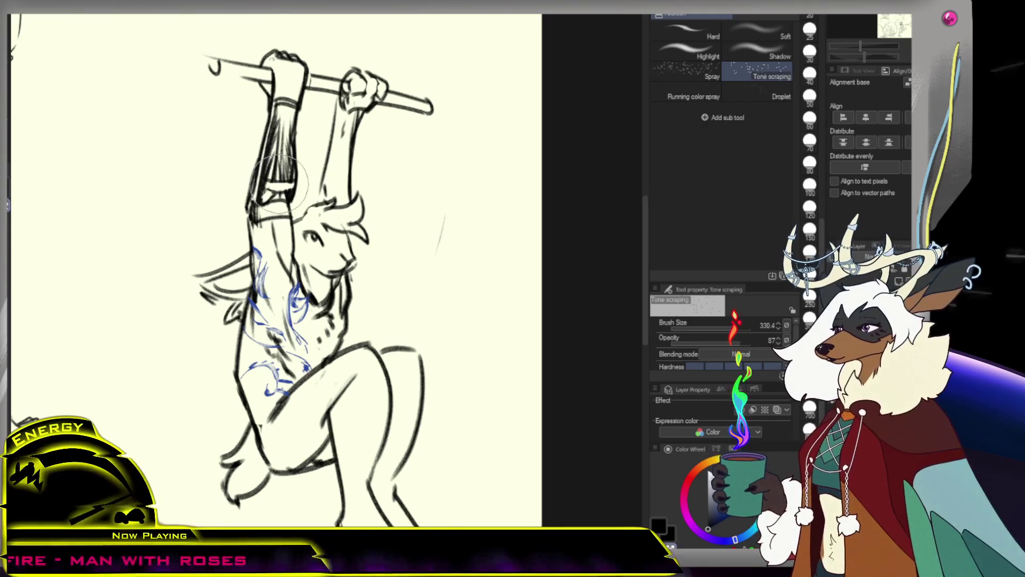
pyautogui.press('/')
pyautogui.press('p')
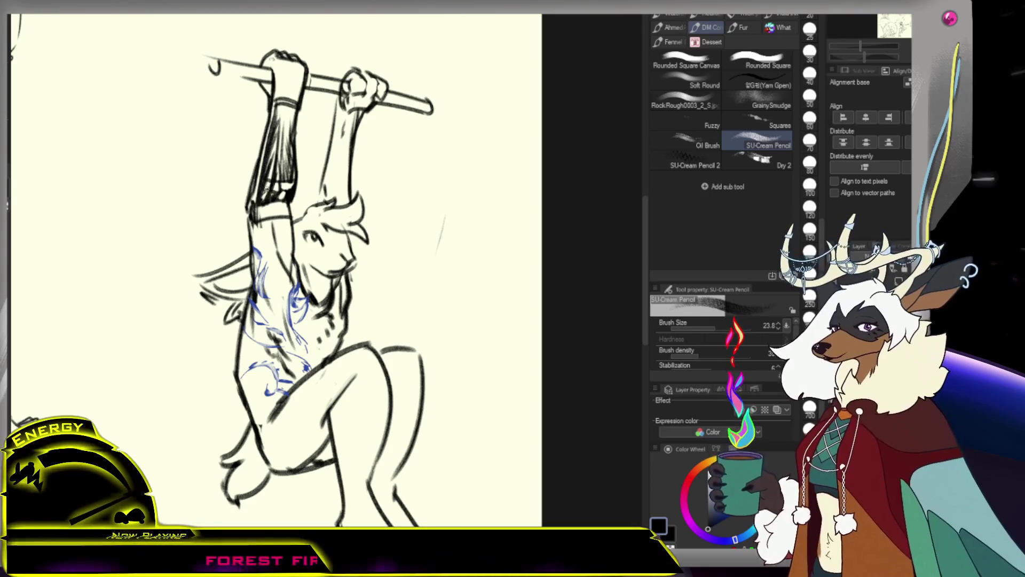
pyautogui.hotkey('ctrl', 'space')
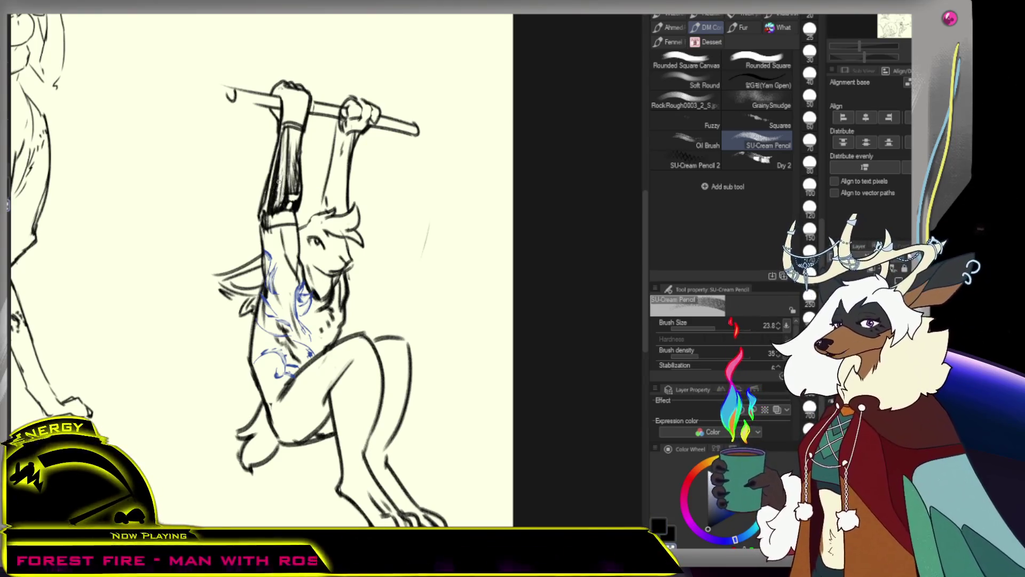
pyautogui.hotkey('ctrl', 'space')
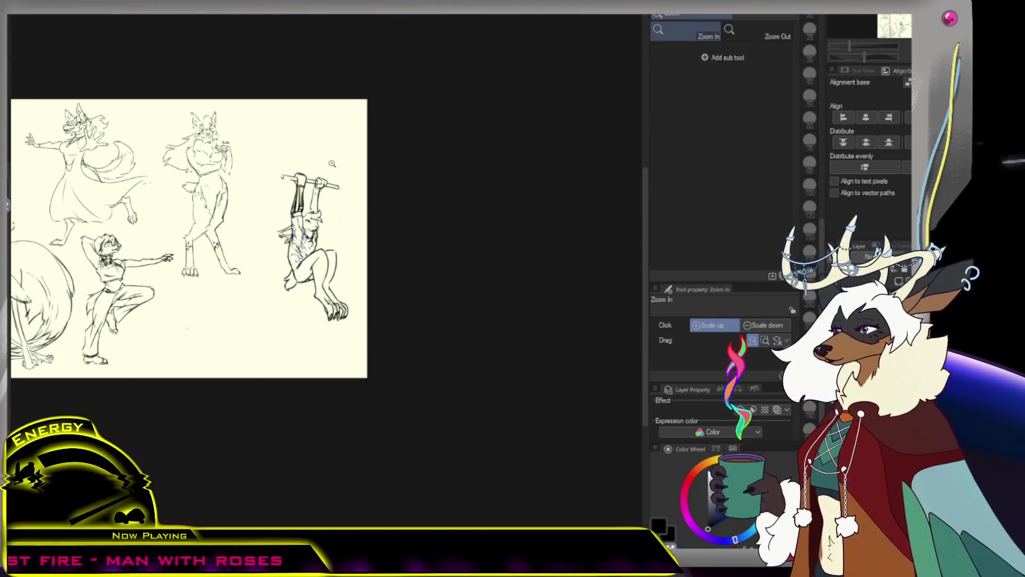
# Undo the dark patch on the hanging character's head and fit the whole sheet in view.
pyautogui.moveTo(331, 200); pyautogui.dragTo(351, 199)
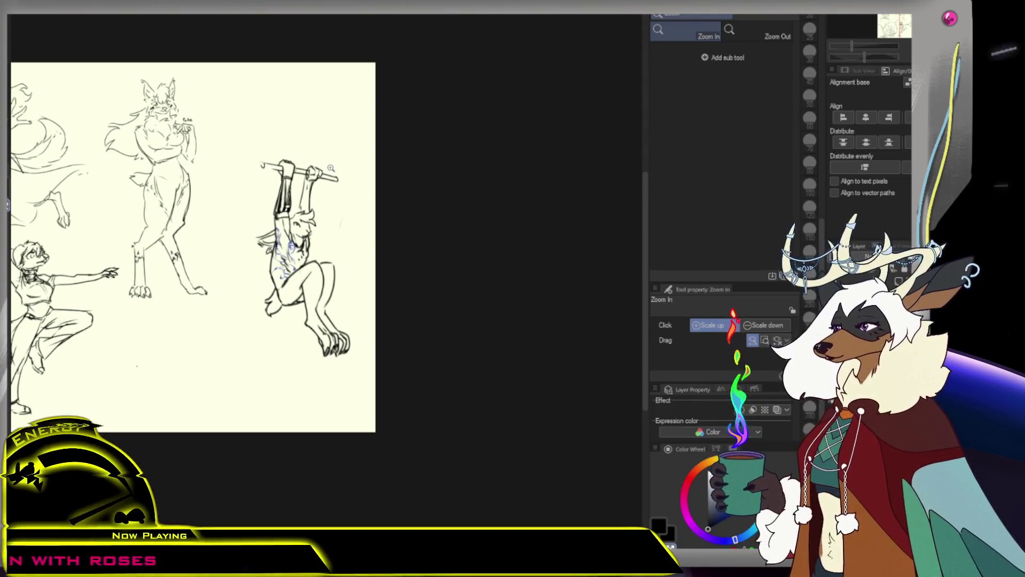
pyautogui.click(282, 184)
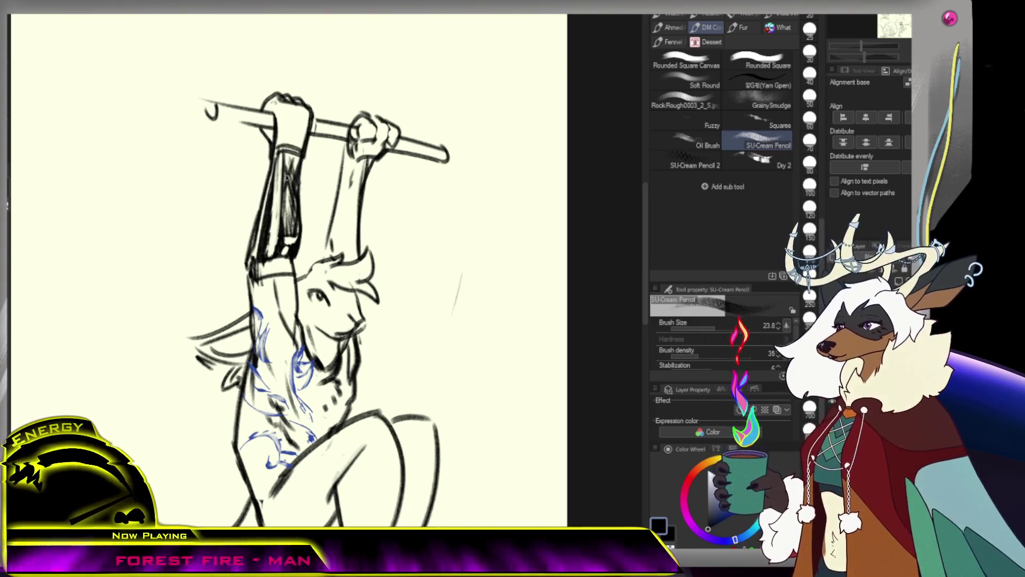
pyautogui.scroll(-5, 296, 230)
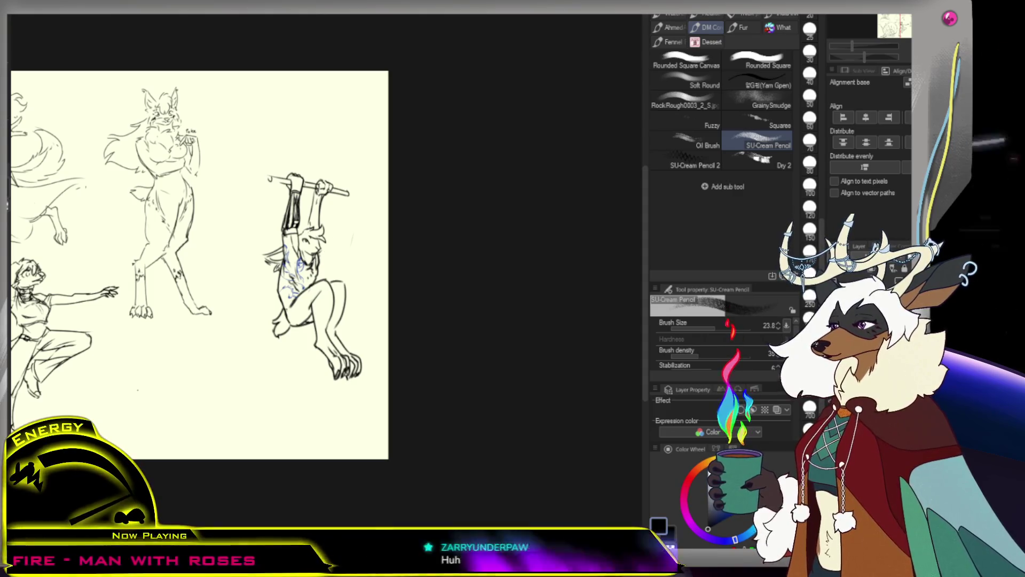
pyautogui.scroll(-2, 376, 164)
pyautogui.scroll(3, 376, 164)
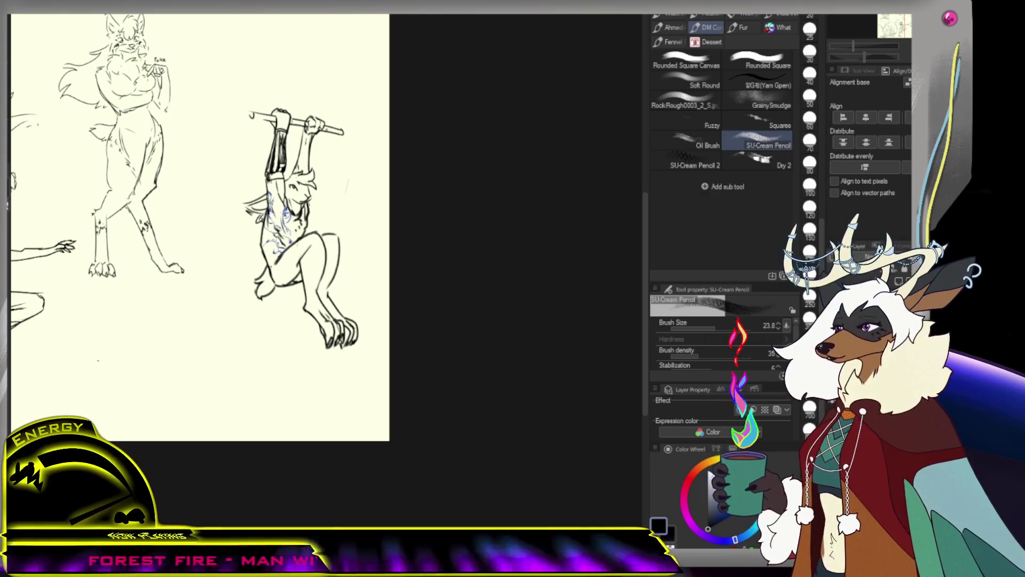
pyautogui.hotkey('ctrl', 'z')
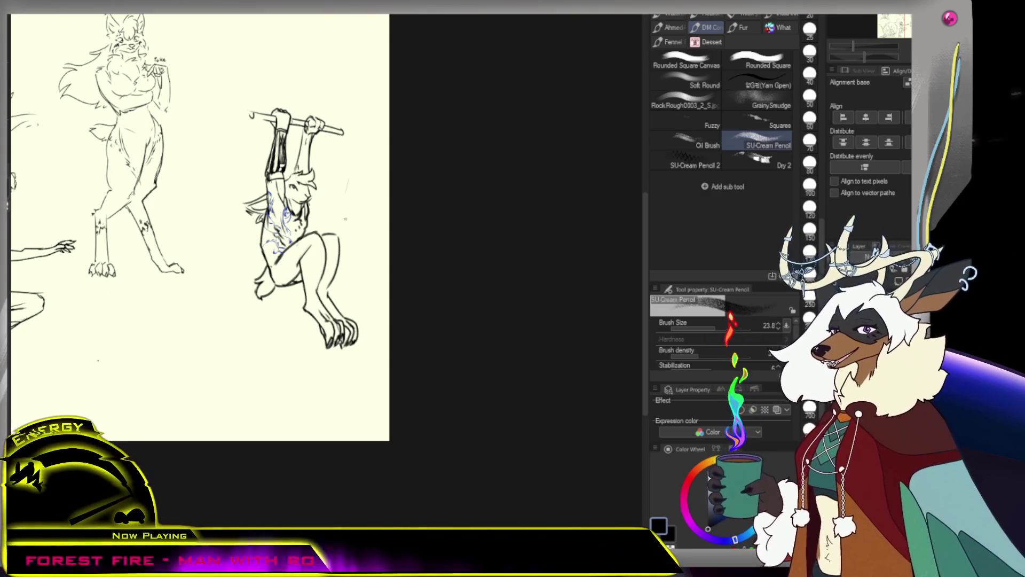
pyautogui.hotkey('ctrl', '0')
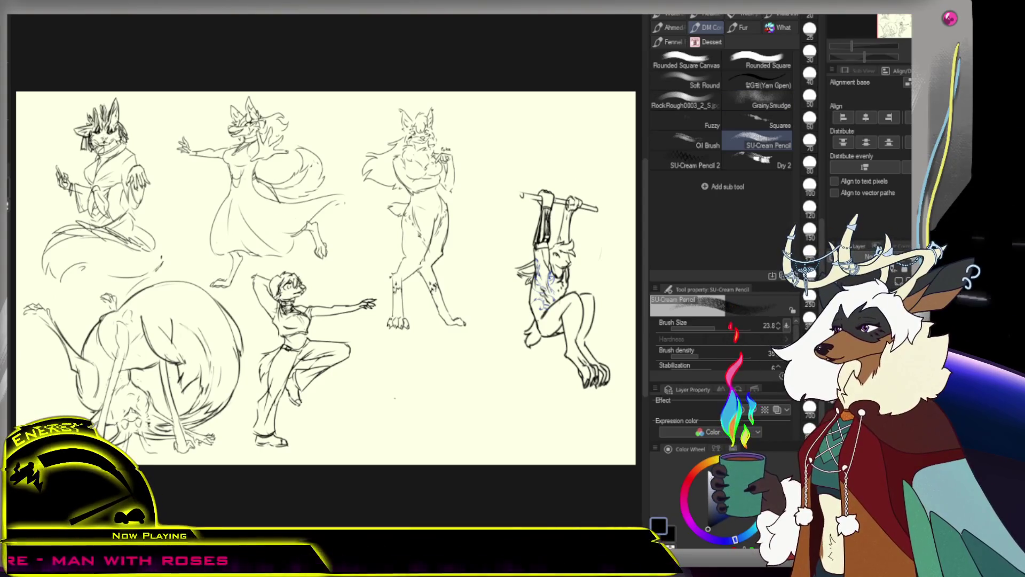
# Lasso the hanging figure, enlarge it upward and move it left and up.
pyautogui.press('m')
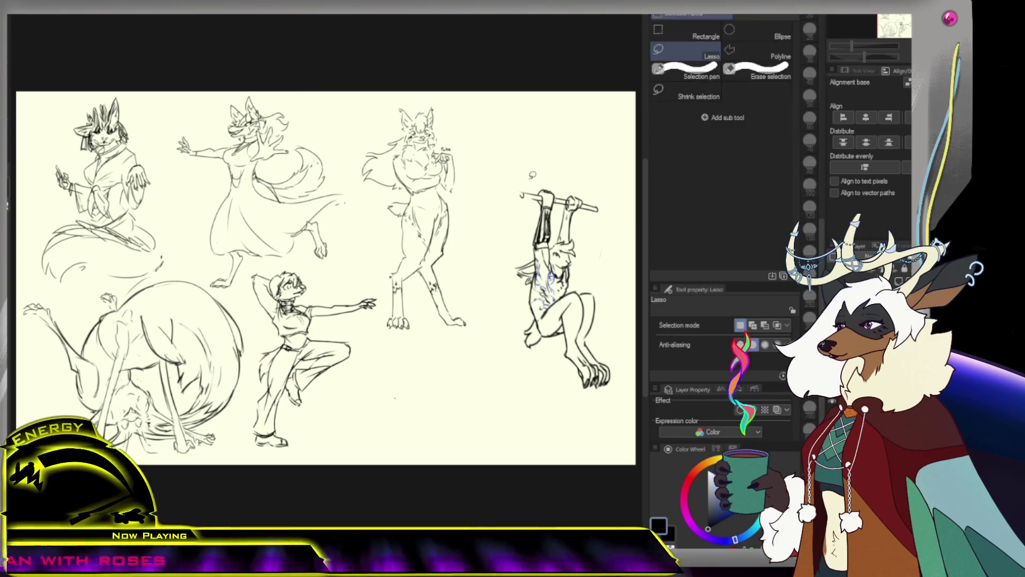
pyautogui.moveTo(586, 172); pyautogui.dragTo(640, 376)
pyautogui.hotkey('ctrl', 't')
pyautogui.moveTo(552, 153); pyautogui.dragTo(562, 99)
pyautogui.moveTo(607, 198); pyautogui.dragTo(572, 179)
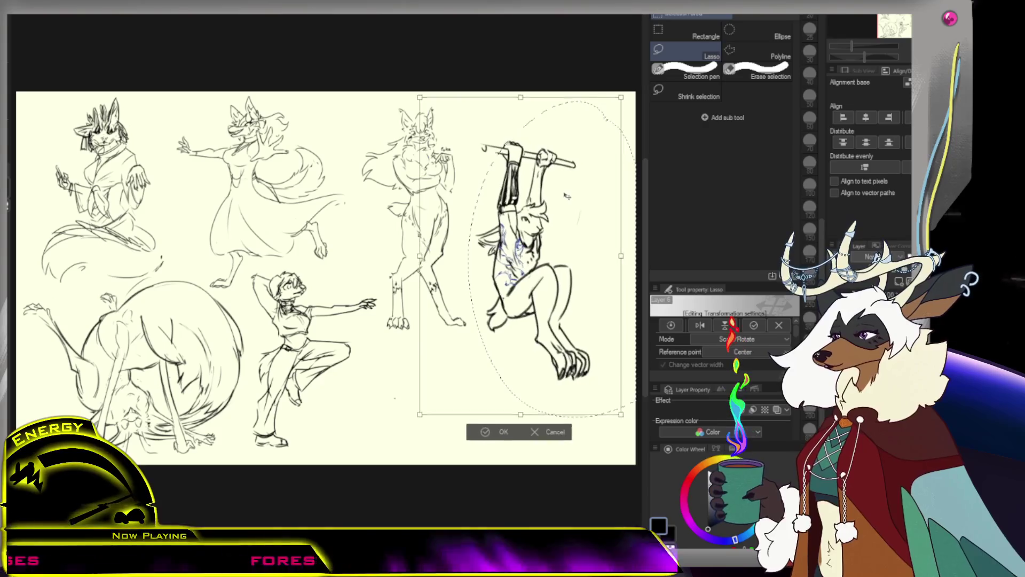
pyautogui.click(504, 415)
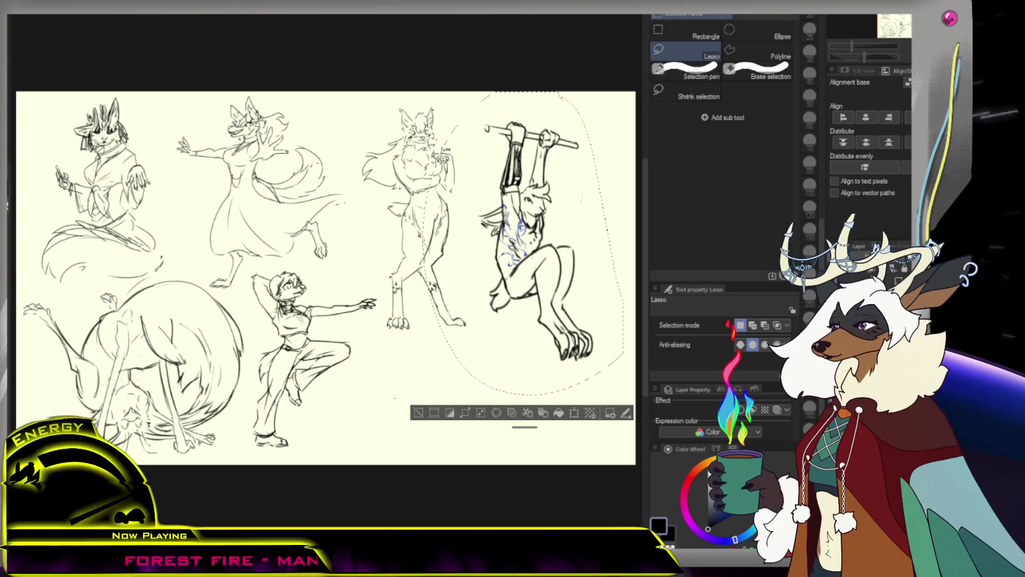
pyautogui.hotkey('ctrl', 'd')
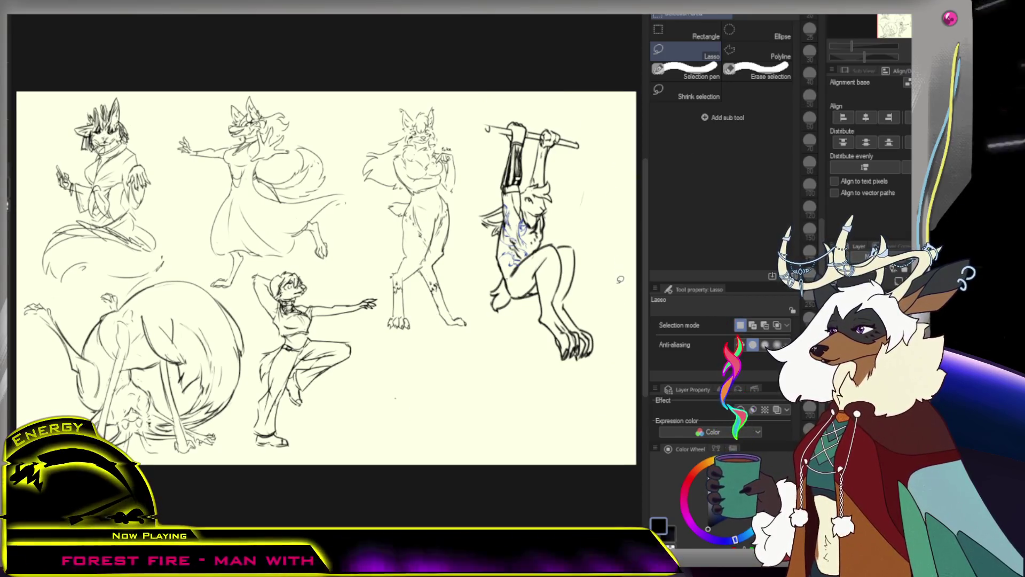
# Reselect the hanging figure, nudge it slightly right and down, then deselect.
pyautogui.moveTo(575, 111); pyautogui.dragTo(478, 318)
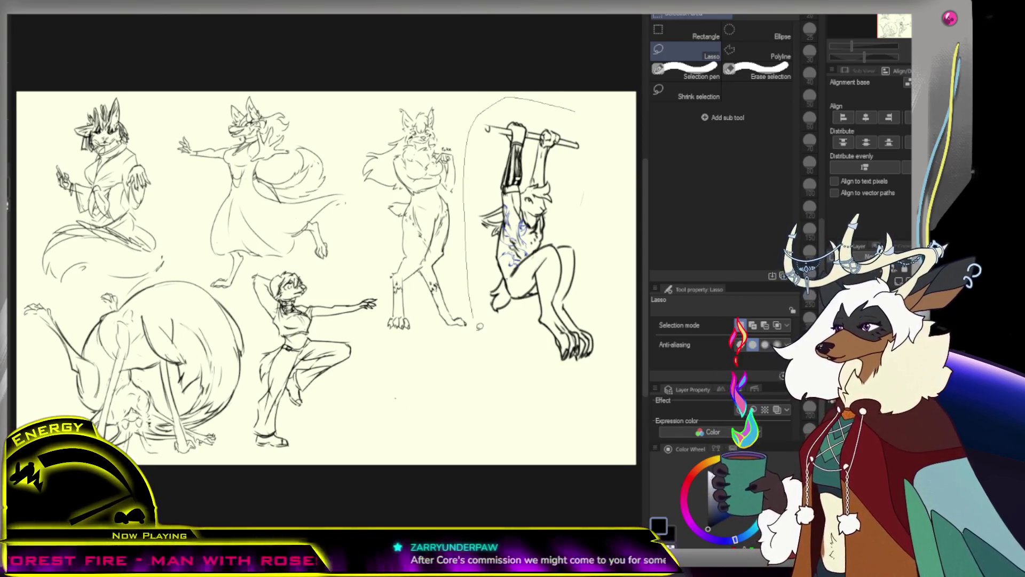
pyautogui.moveTo(611, 281); pyautogui.dragTo(583, 145)
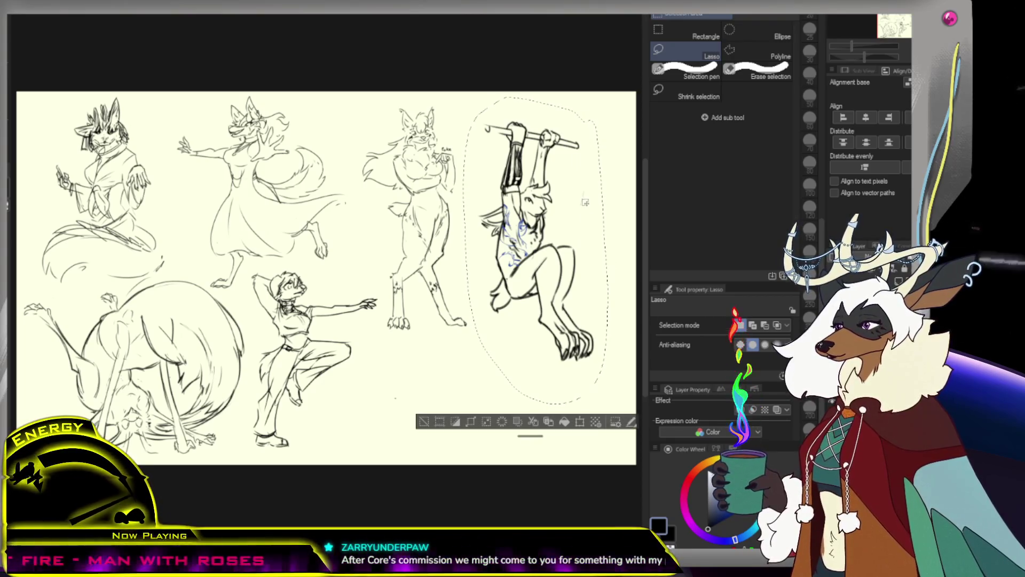
pyautogui.moveTo(586, 203); pyautogui.dragTo(597, 208)
pyautogui.hotkey('ctrl', 'd')
pyautogui.press('b')
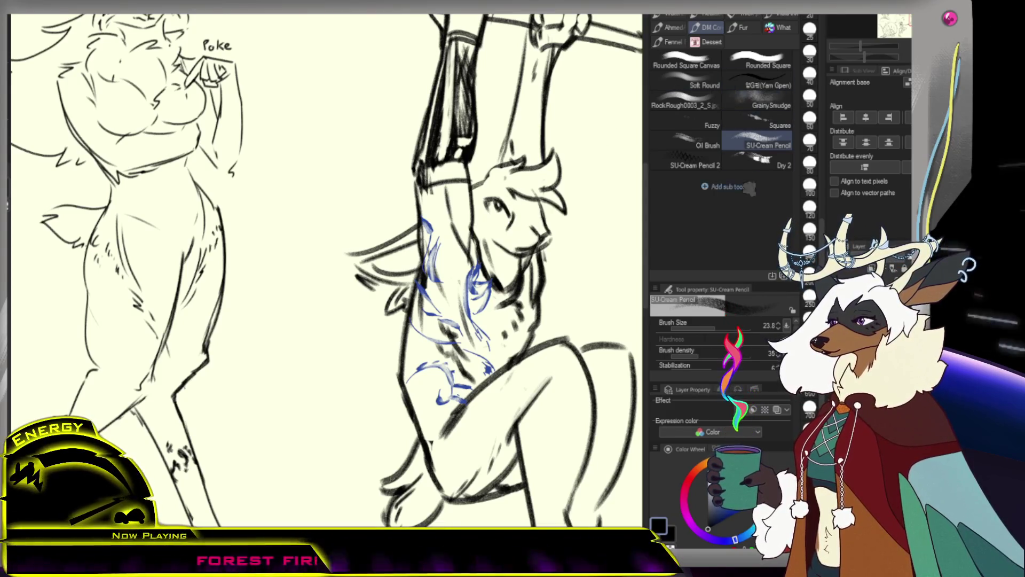
# Thin the SU-Cream Pencil to 13.7 and refine the hanging figure, undoing the stray snout smudge.
pyautogui.press('[')
pyautogui.press('[')
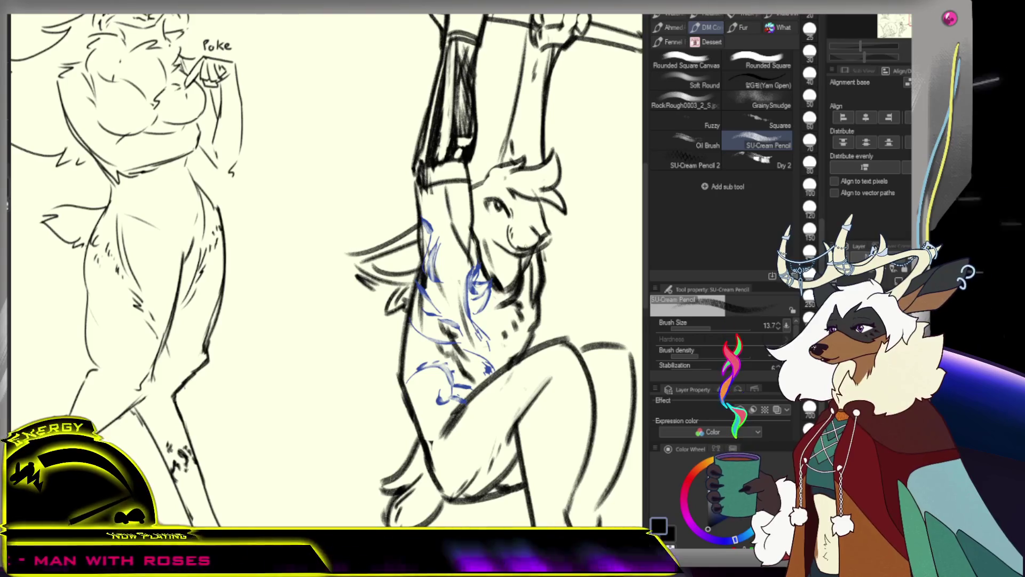
pyautogui.hotkey('ctrl', '0')
pyautogui.scroll(5, 427, 267)
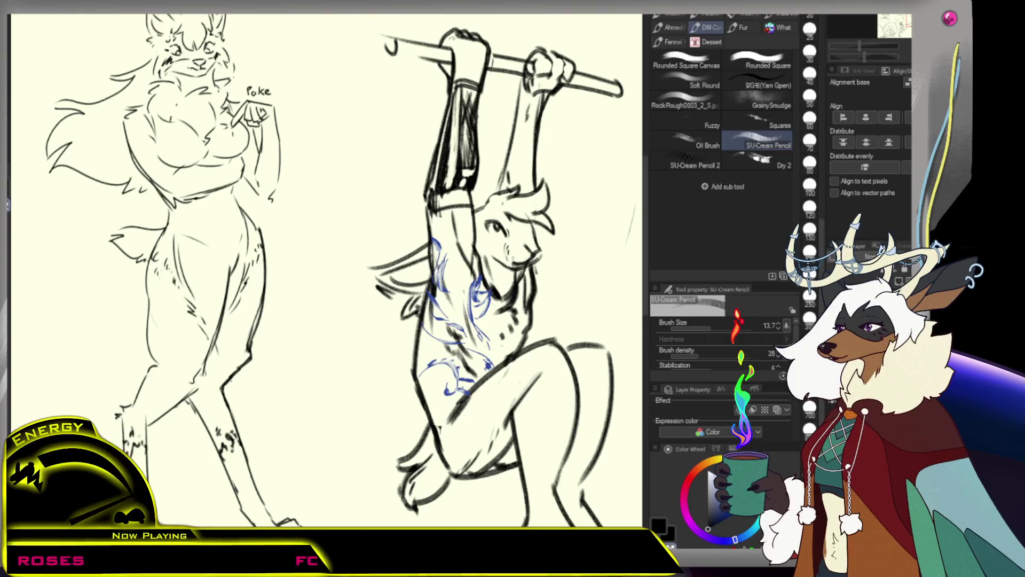
pyautogui.hotkey('ctrl', 'z')
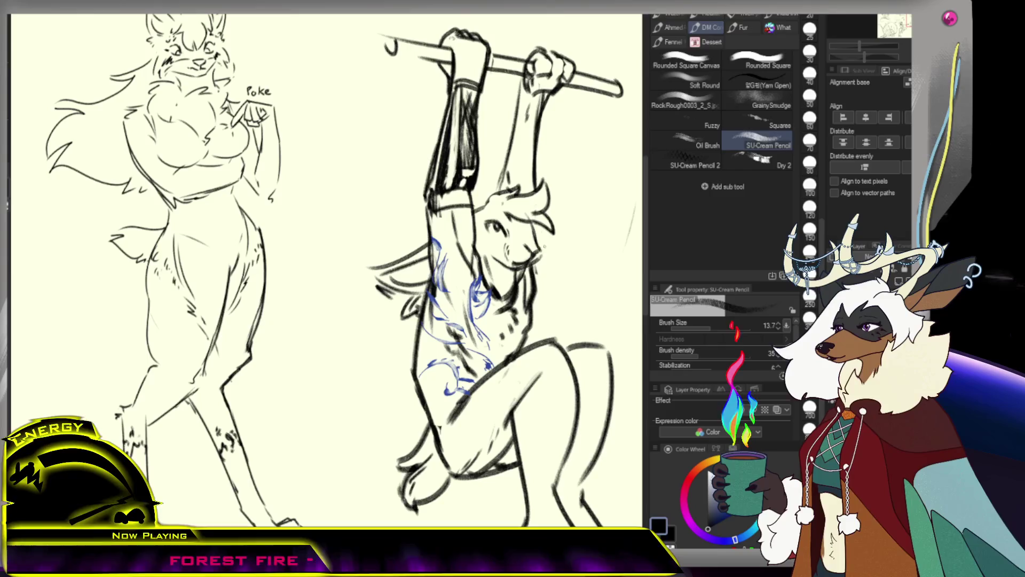
pyautogui.scroll(-4, 545, 247)
pyautogui.scroll(2, 546, 246)
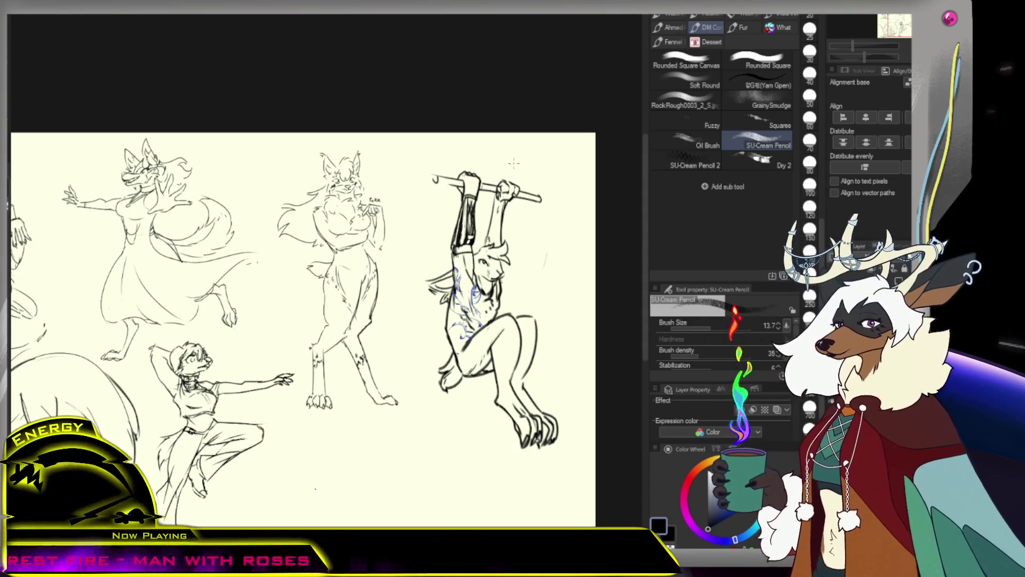
pyautogui.scroll(2, 500, 279)
pyautogui.scroll(2, 501, 279)
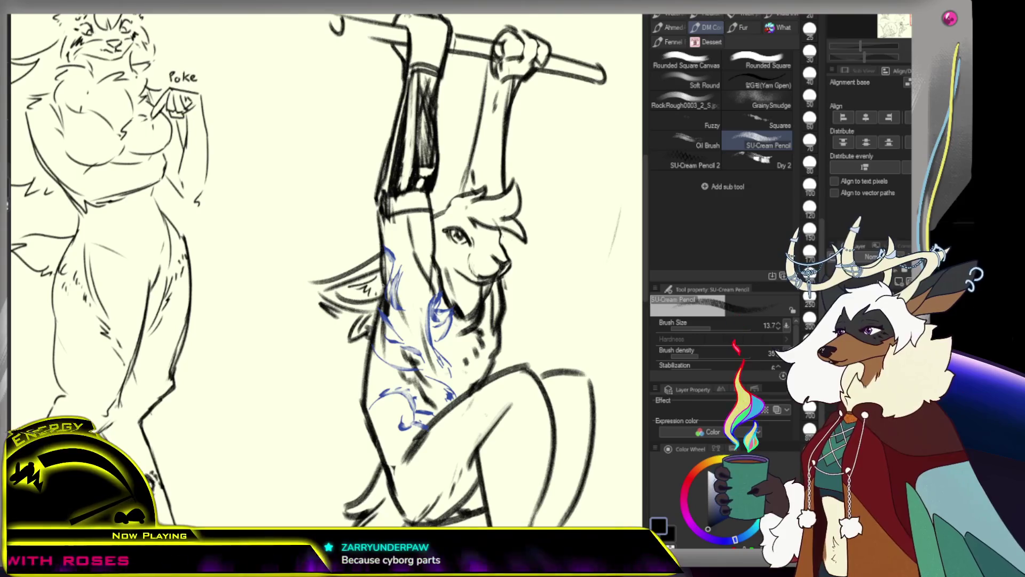
# Zoom out to see the whole page, zoom back in, and return to the pencil.
pyautogui.press('/')
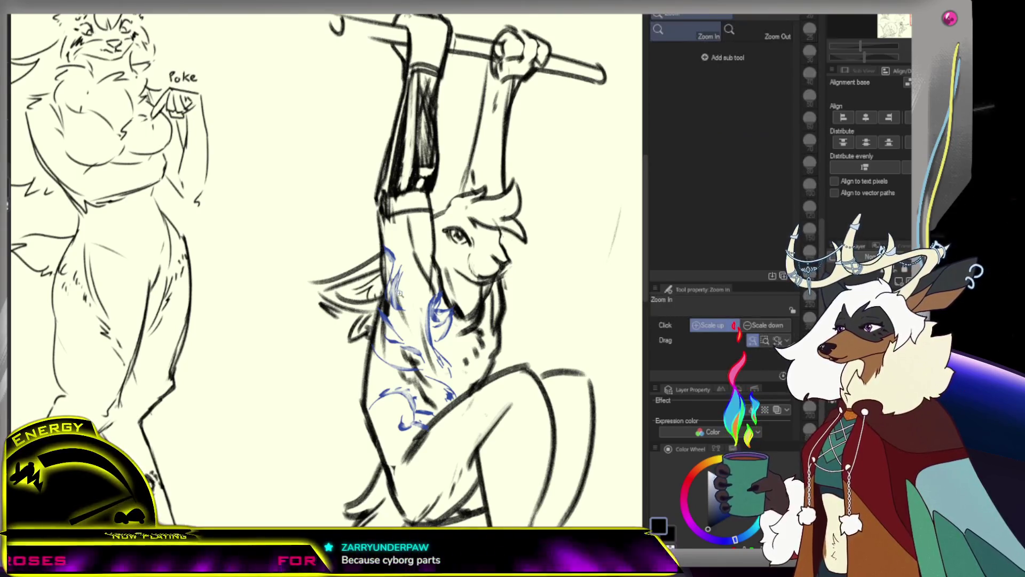
pyautogui.keyDown('alt'); pyautogui.click(350, 287); pyautogui.keyUp('alt')
pyautogui.click(416, 303)
pyautogui.press('p')
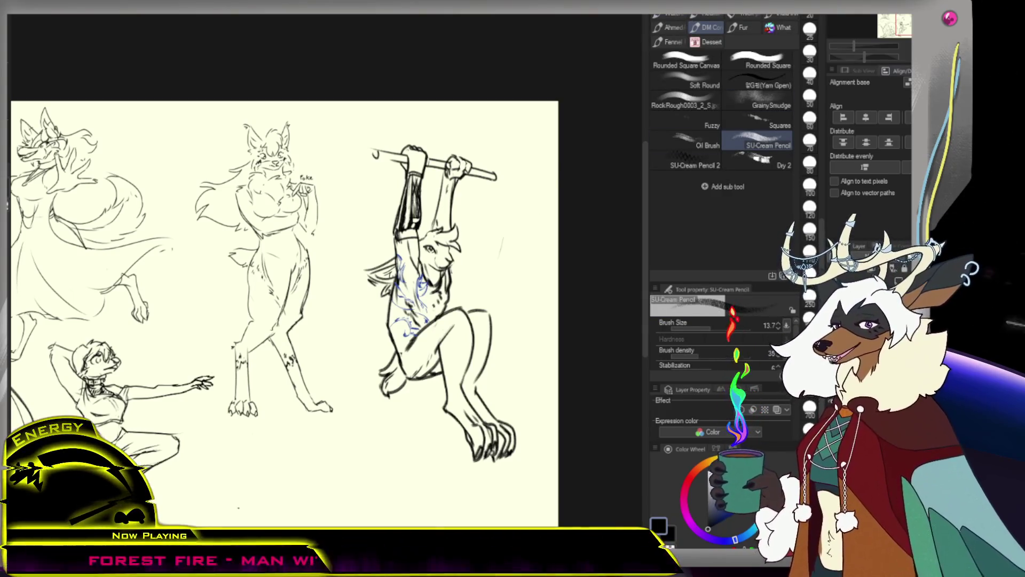
# Fit the page and zoom around the hanging figure and the faint lower-right sketch.
pyautogui.hotkey('ctrl', '0')
pyautogui.scroll(2, 326, 289)
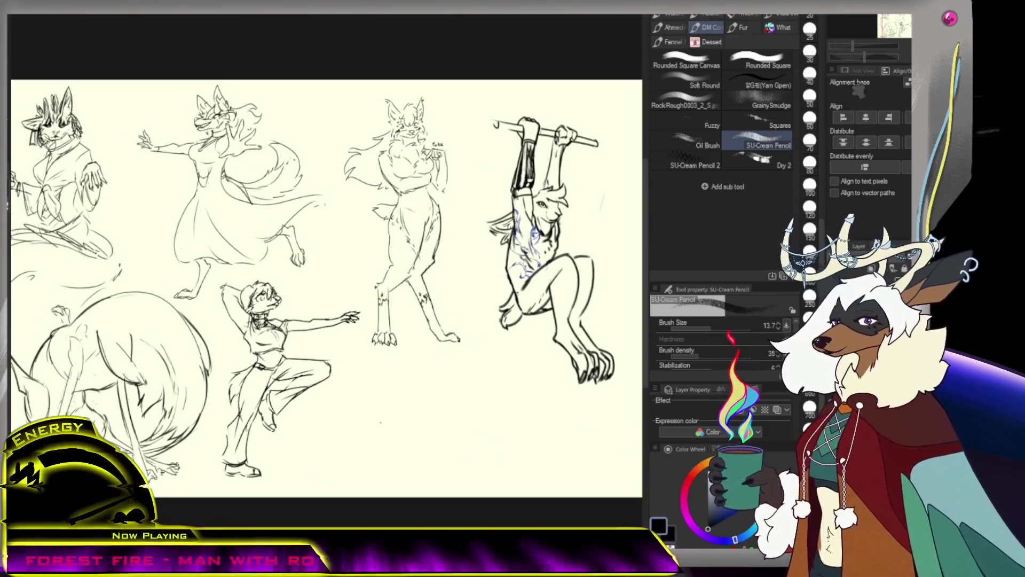
pyautogui.scroll(3, 532, 199)
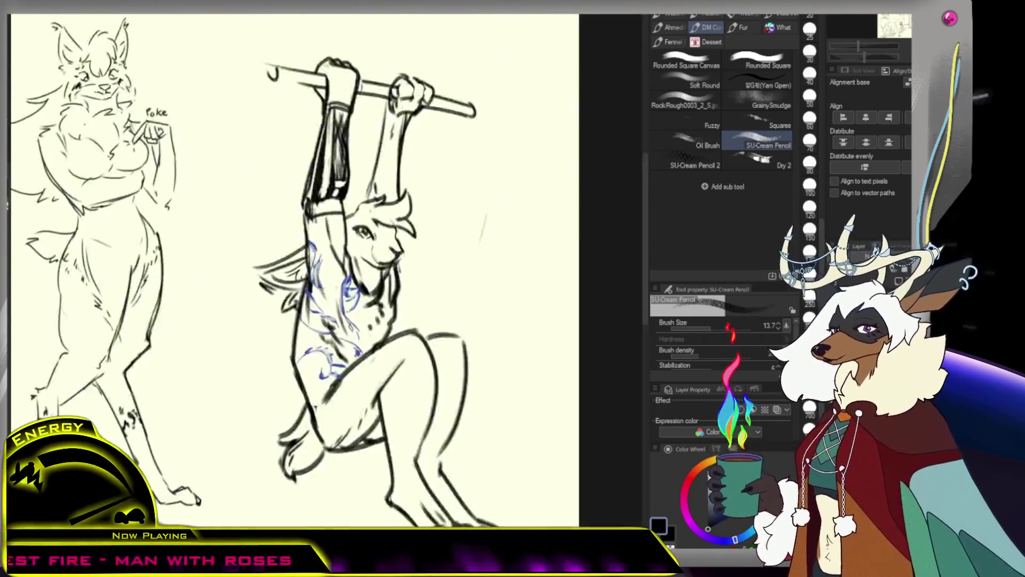
pyautogui.scroll(-3, 531, 200)
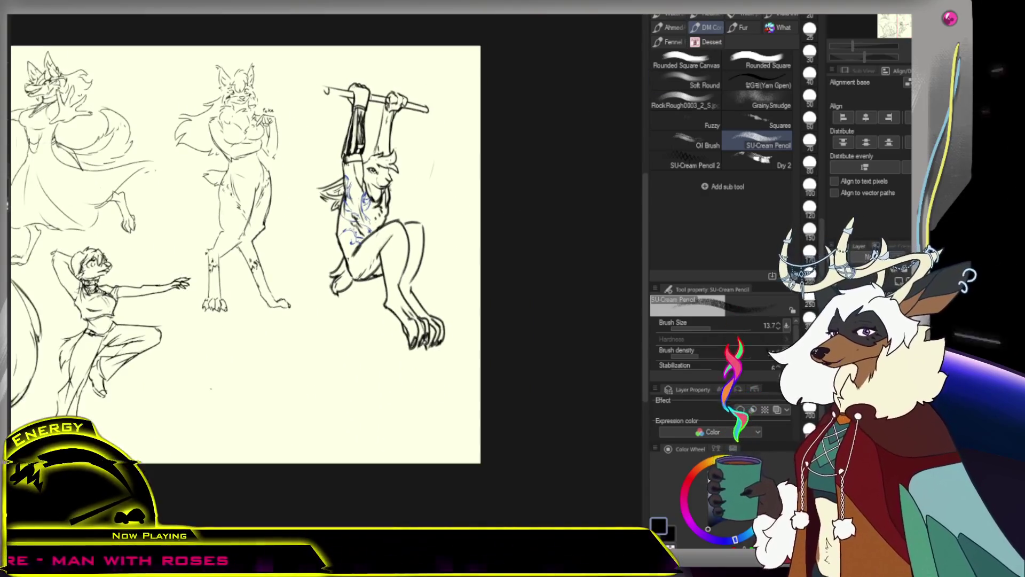
pyautogui.scroll(2, 532, 199)
pyautogui.scroll(2, 532, 199)
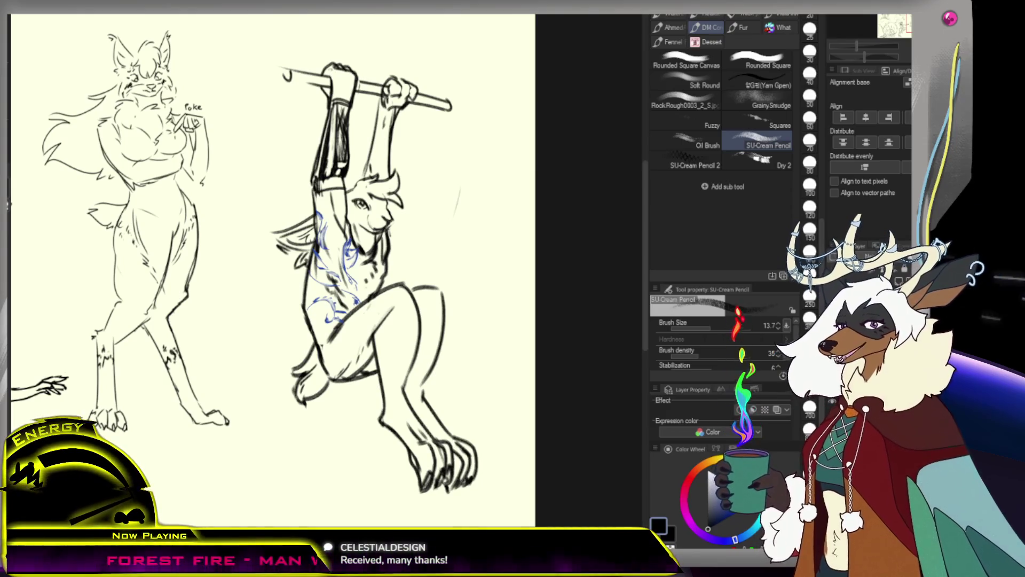
pyautogui.scroll(-4, 436, 343)
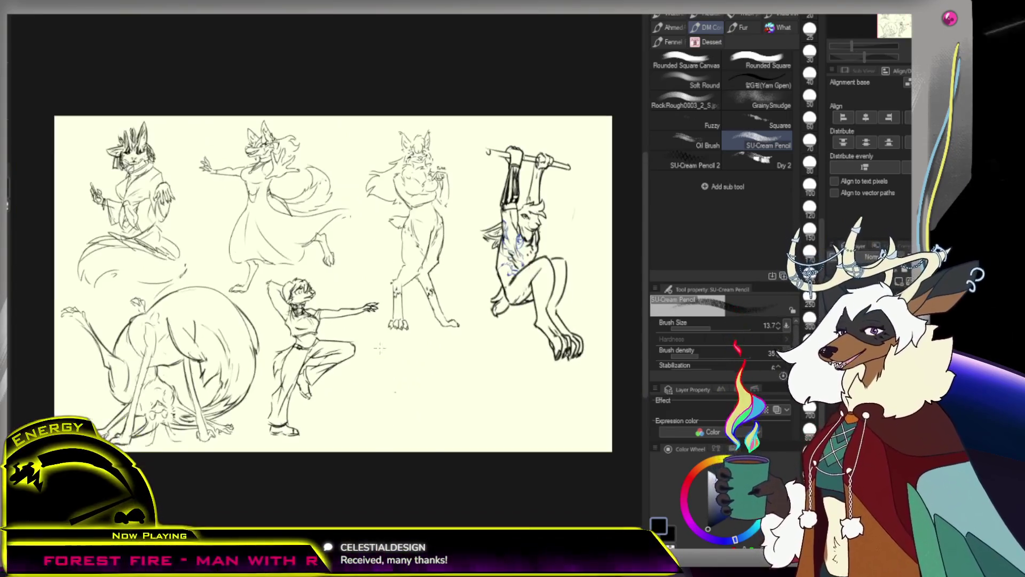
pyautogui.scroll(2, 436, 342)
pyautogui.scroll(-1, 436, 342)
pyautogui.scroll(1, 436, 343)
pyautogui.scroll(1, 436, 343)
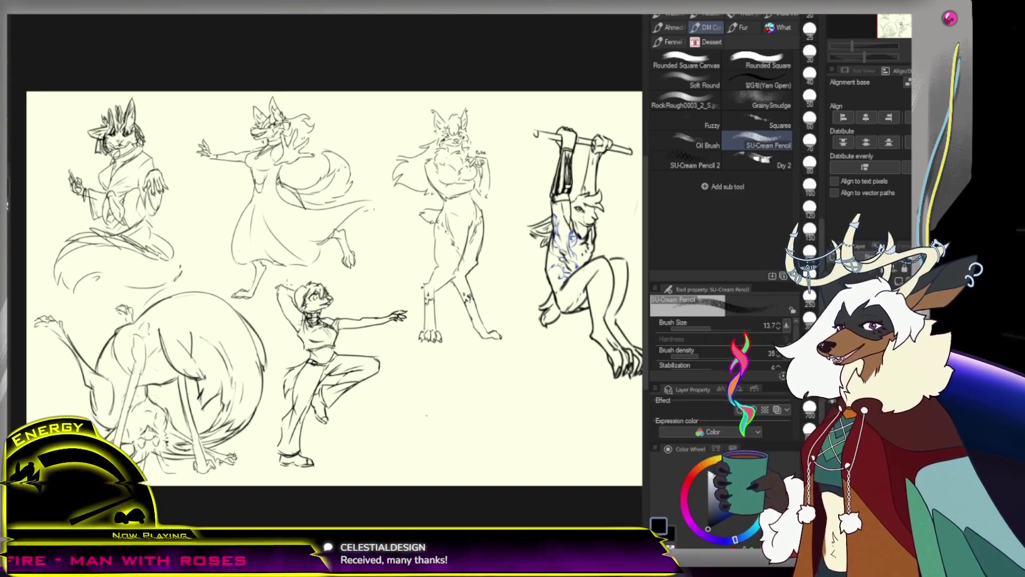
pyautogui.scroll(-1, 436, 343)
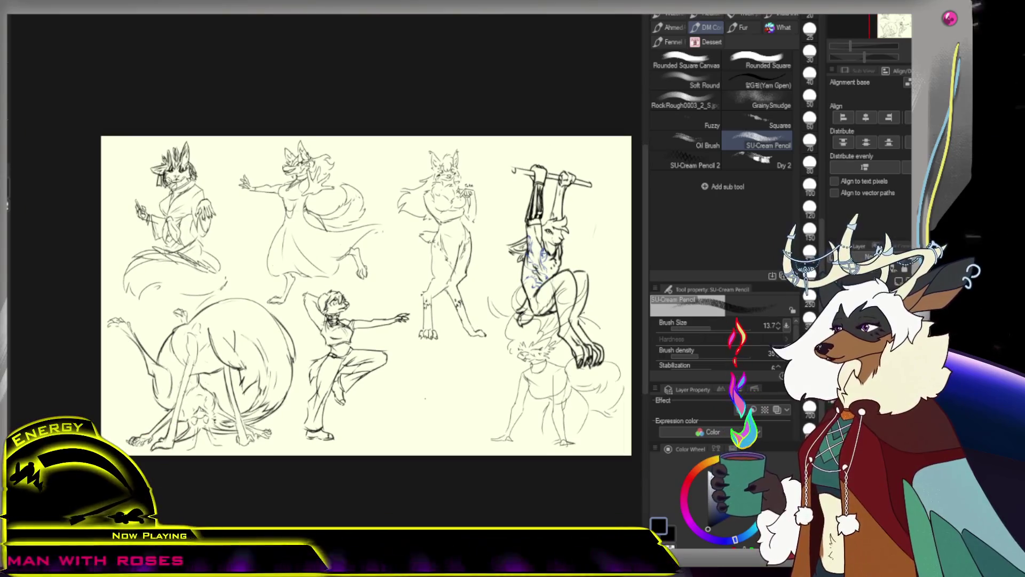
# Scale and shift the lower-right sketch, then delete it from the page.
pyautogui.hotkey('ctrl', 't')
pyautogui.moveTo(622, 279); pyautogui.dragTo(561, 313)
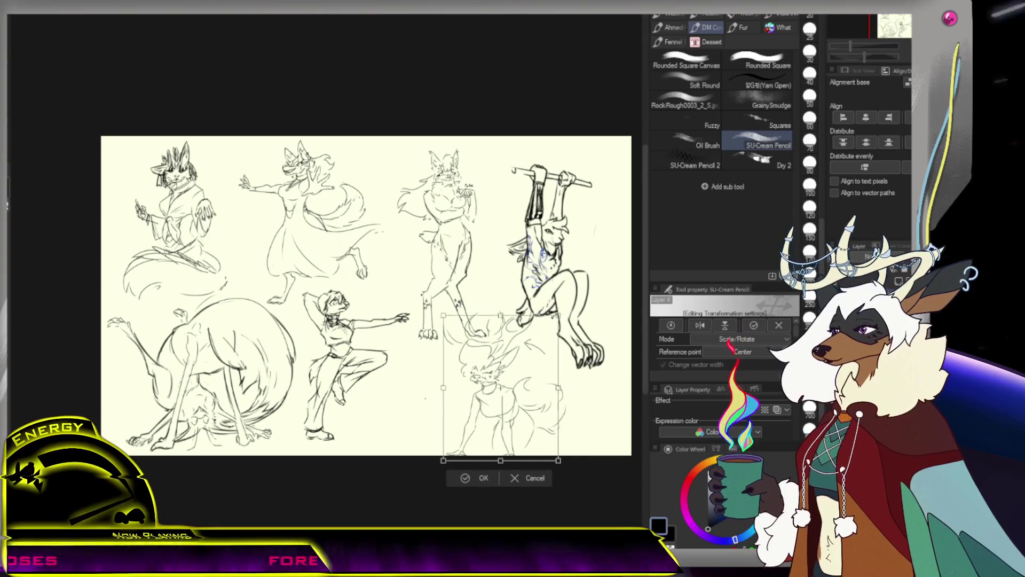
pyautogui.moveTo(503, 385)
pyautogui.mouseDown()
pyautogui.moveTo(521, 393)
pyautogui.moveTo(441, 405)
pyautogui.mouseUp()
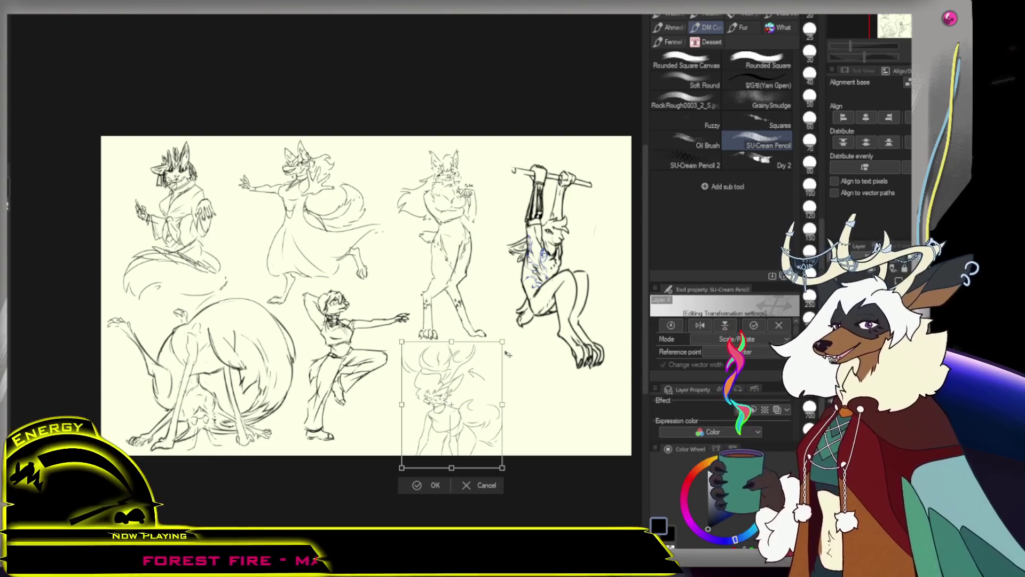
pyautogui.moveTo(507, 355); pyautogui.dragTo(513, 352)
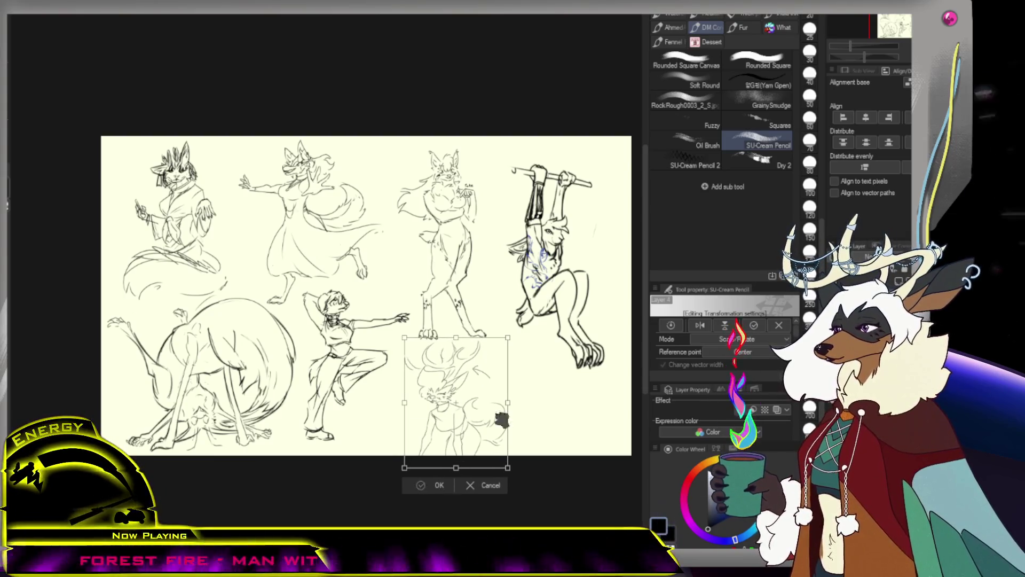
pyautogui.press('Return')
pyautogui.scroll(-2, 510, 393)
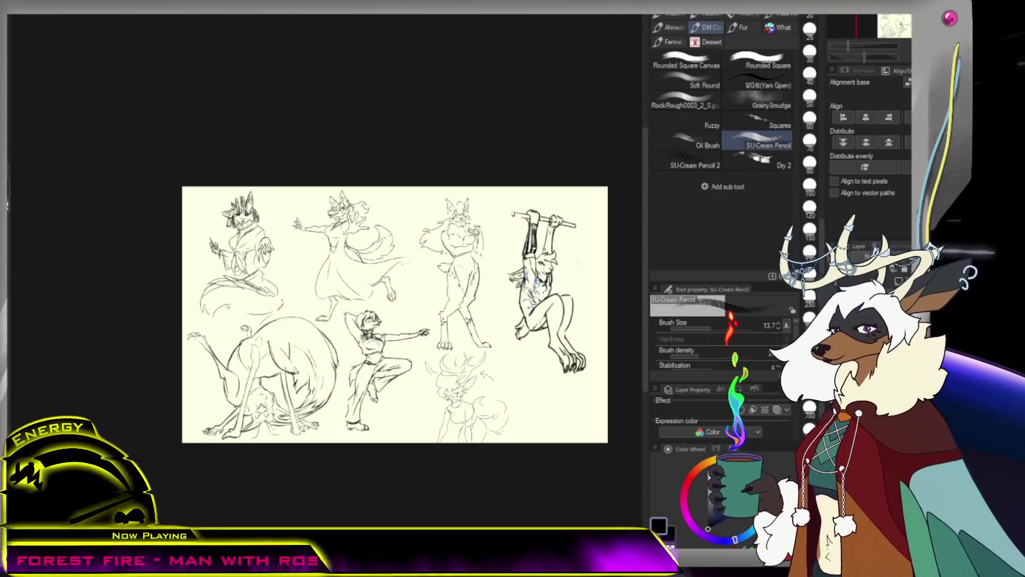
pyautogui.press('Delete')
# Move the bar-hanging figure lower on the page with a transform.
pyautogui.scroll(1, 555, 315)
pyautogui.scroll(2, 555, 315)
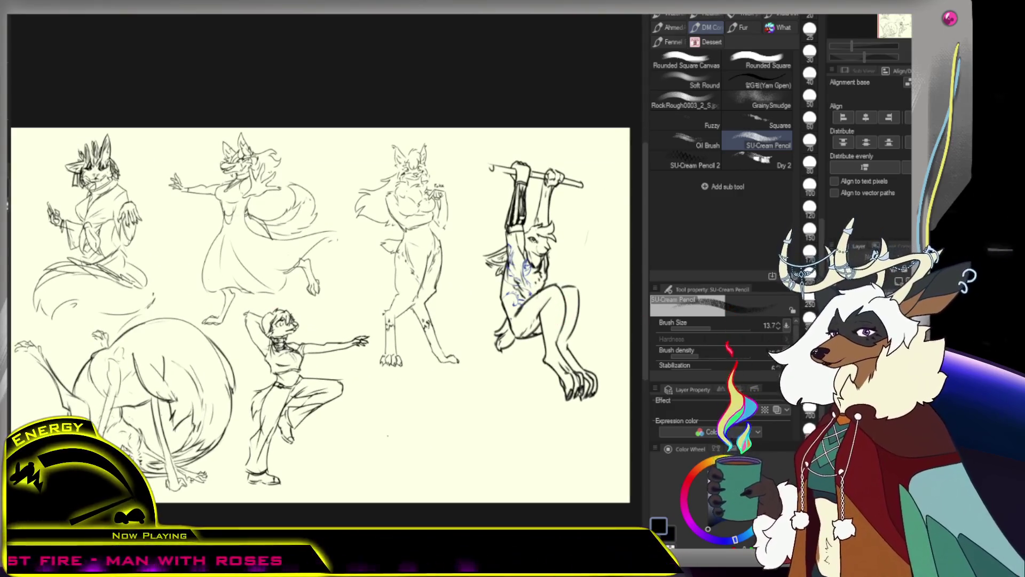
pyautogui.scroll(-2, 489, 290)
pyautogui.hotkey('ctrl', 't')
pyautogui.moveTo(533, 322); pyautogui.dragTo(533, 354)
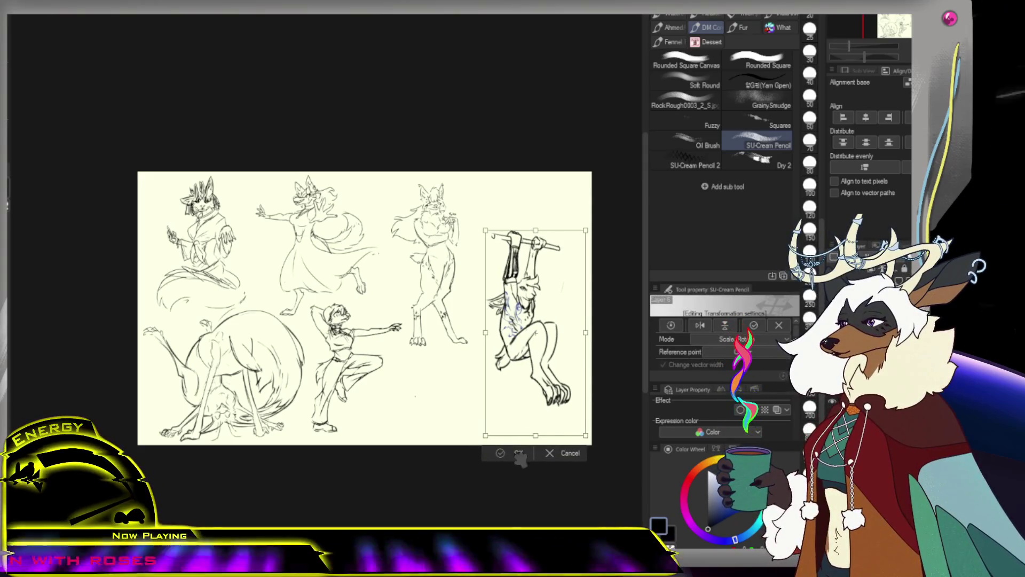
pyautogui.click(517, 452)
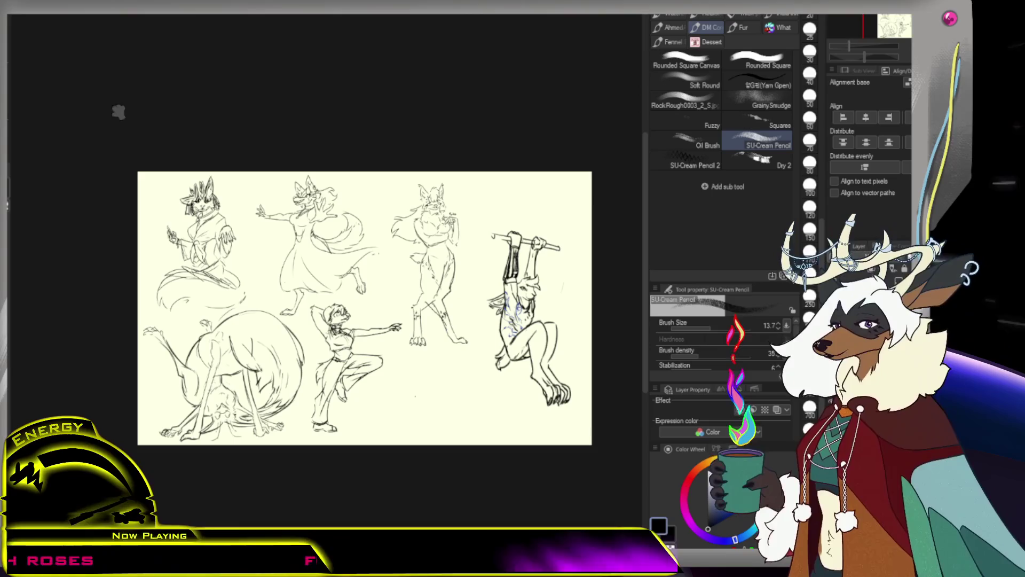
# Shift the standing figure down and right beside the hanging figure, then switch to the dragon sketch page.
pyautogui.press('k')
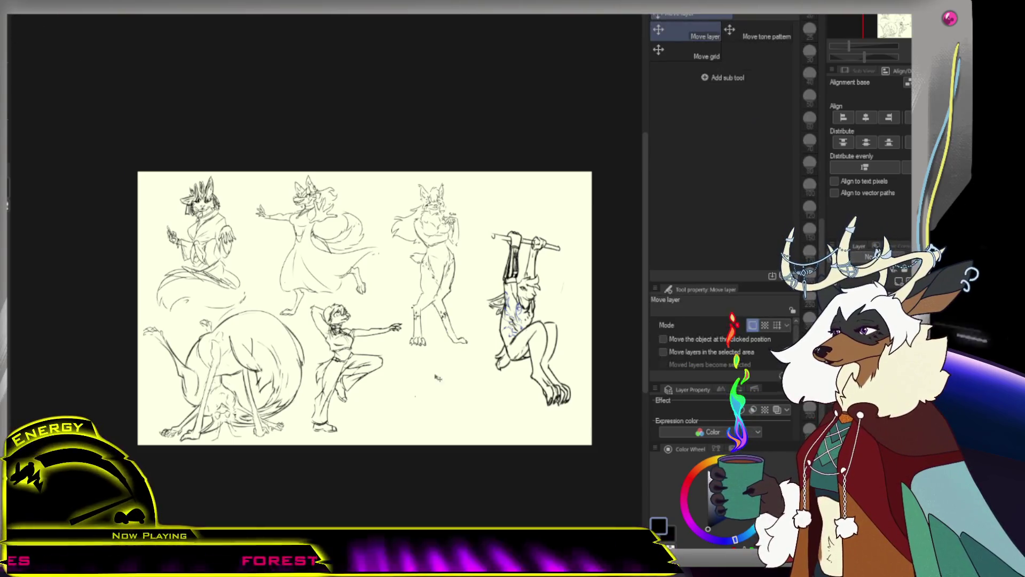
pyautogui.moveTo(430, 267); pyautogui.dragTo(438, 327)
pyautogui.hotkey('ctrl', 't')
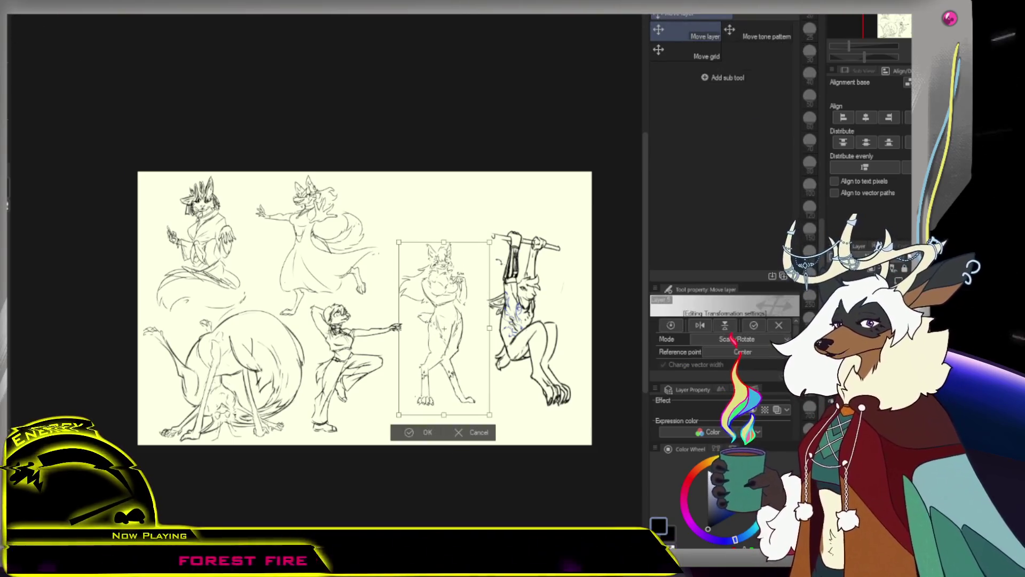
pyautogui.moveTo(502, 275); pyautogui.dragTo(487, 257)
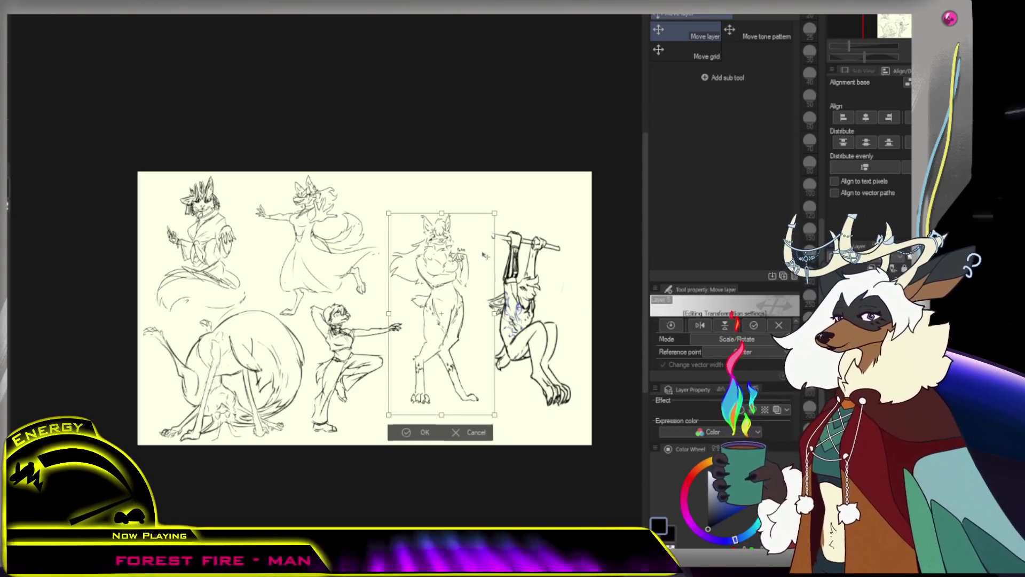
pyautogui.press('Return')
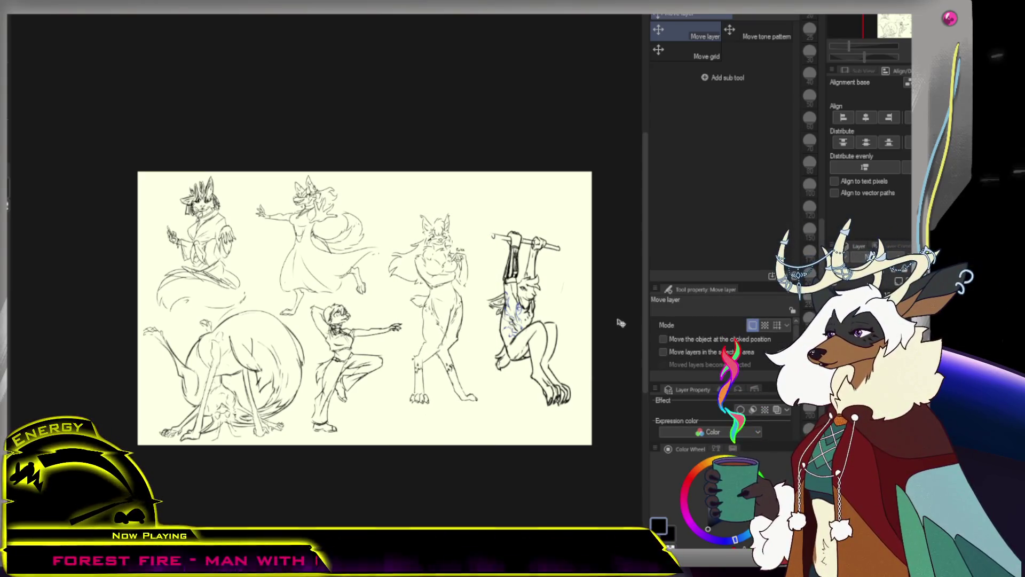
pyautogui.hotkey('ctrl', '0')
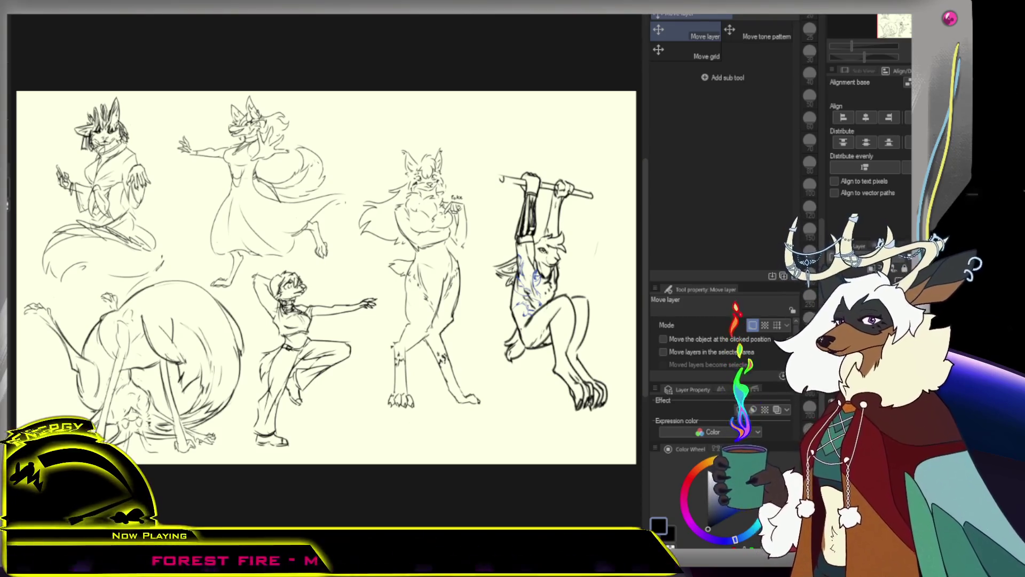
pyautogui.hotkey('ctrl', 'Tab')
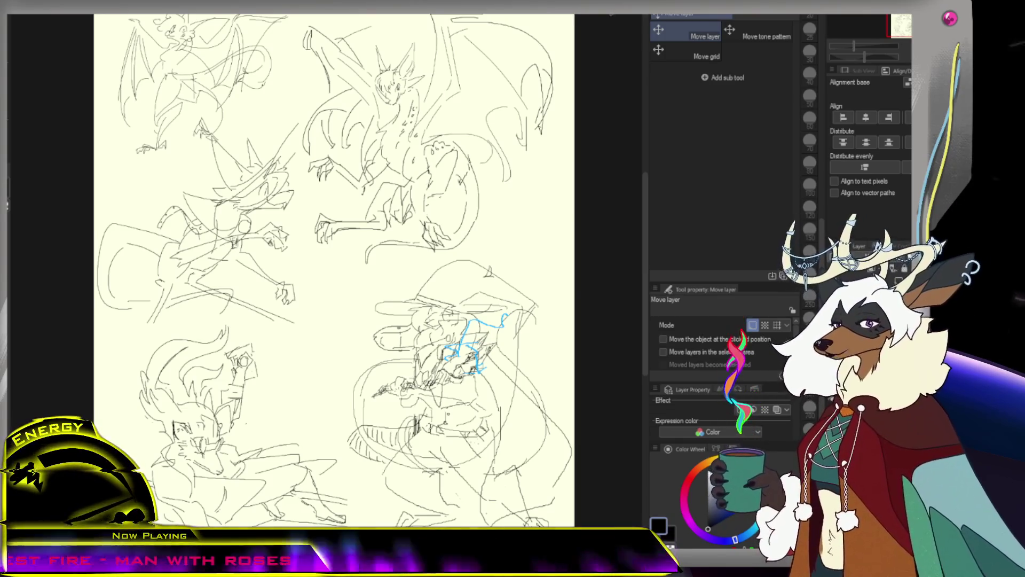
pyautogui.hotkey('ctrl', 'Tab')
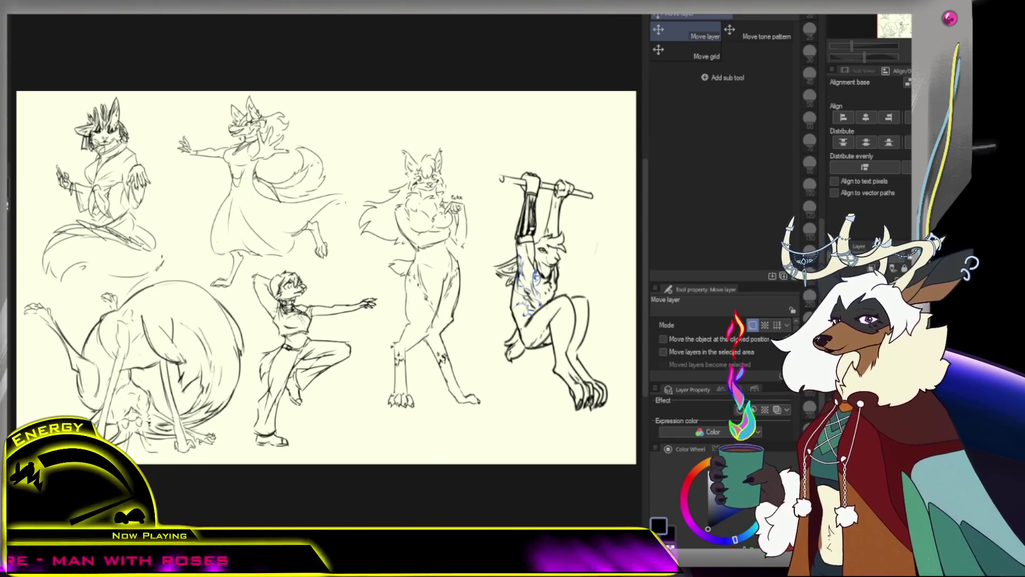